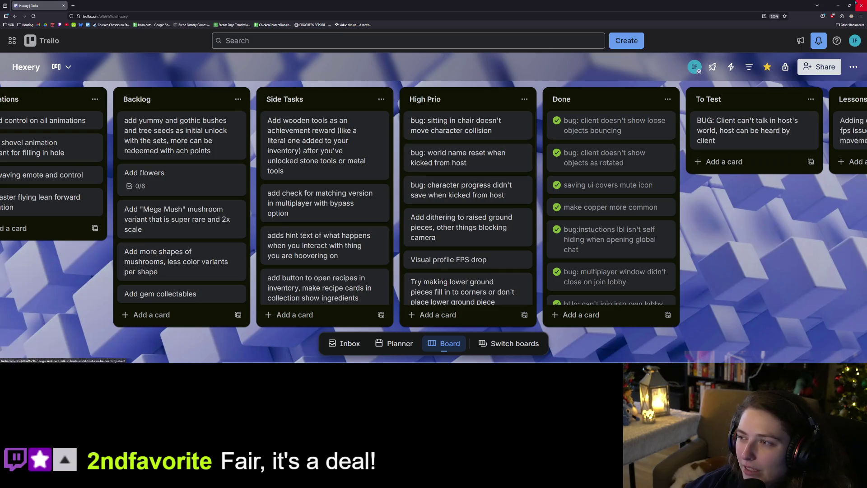
- Minimize the browser showing the Hexery Trello board to reveal the Godot editor
{"action": "left_click", "coordinate": [838, 5]}
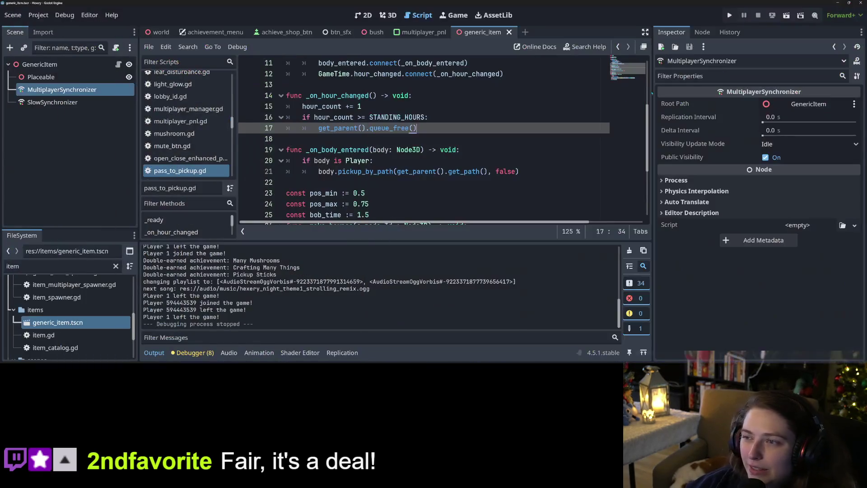
- Run the project, load the fresh2death save, walk to the wooden chair and sit with zero hours' rest
{"action": "left_click", "coordinate": [728, 16]}
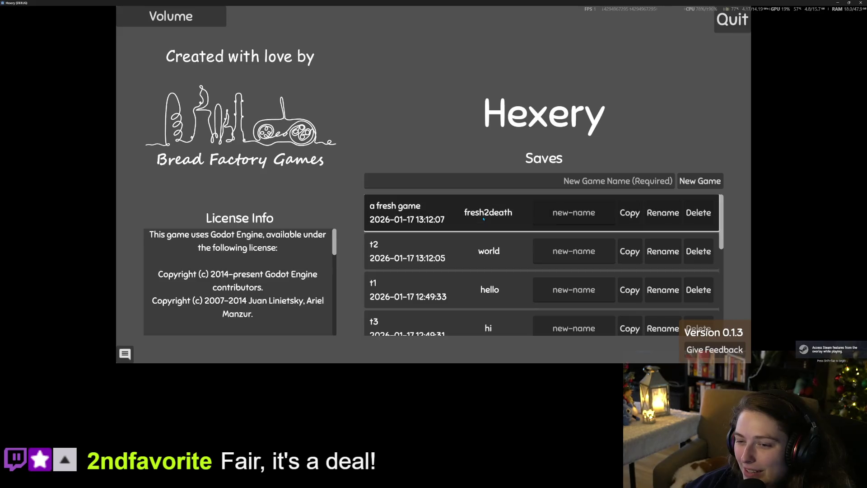
{"action": "left_click", "coordinate": [557, 212]}
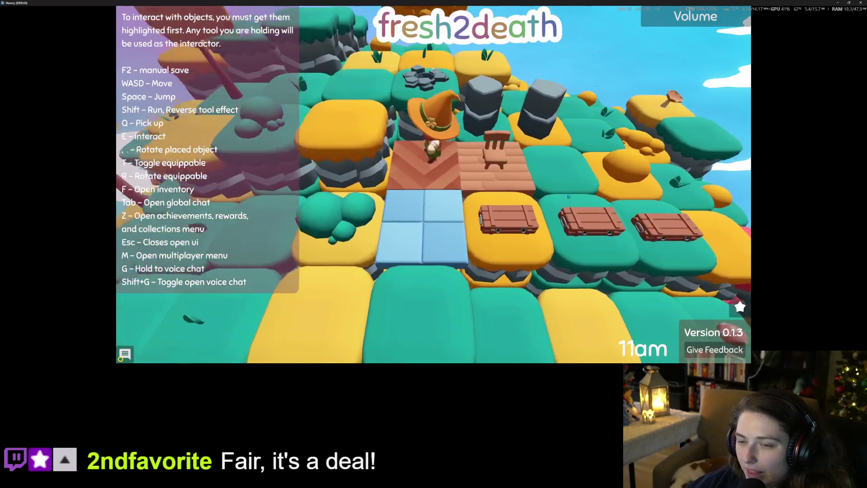
{"action": "key", "text": "d"}
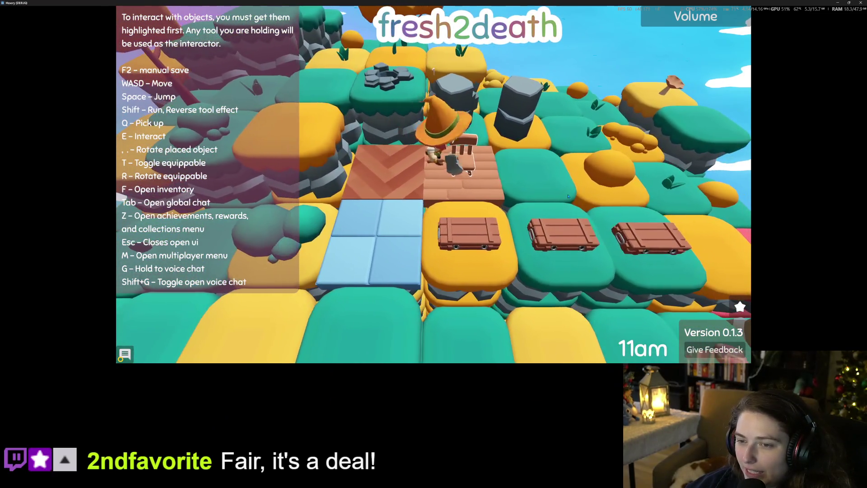
{"action": "key", "text": "e"}
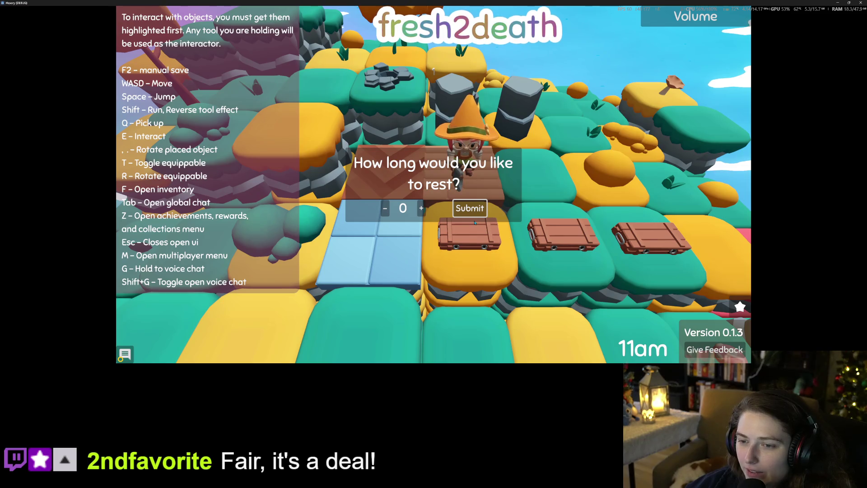
{"action": "left_click", "coordinate": [470, 208]}
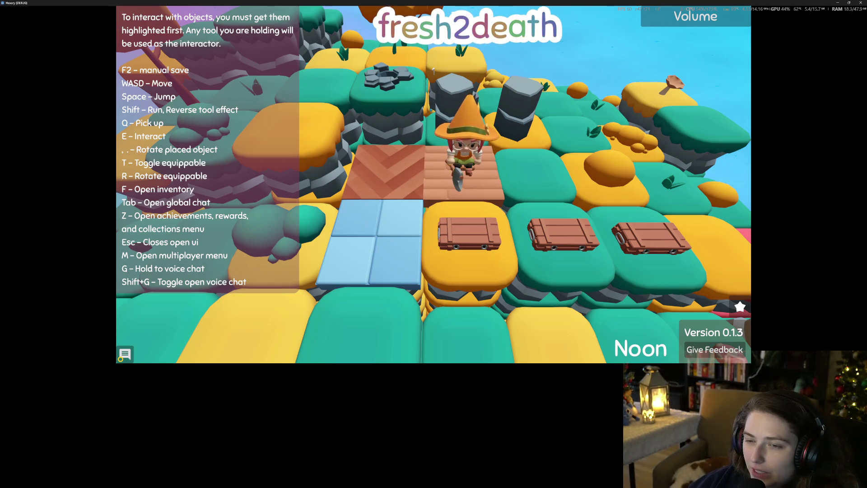
- Stand up, sit again with zero rest, then walk left, come back and jump beside the chair
{"action": "key", "text": "a"}
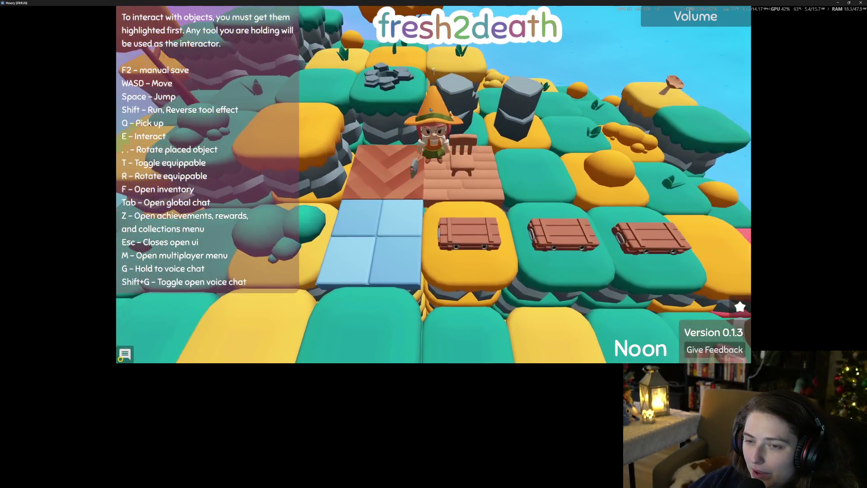
{"action": "key", "text": "e"}
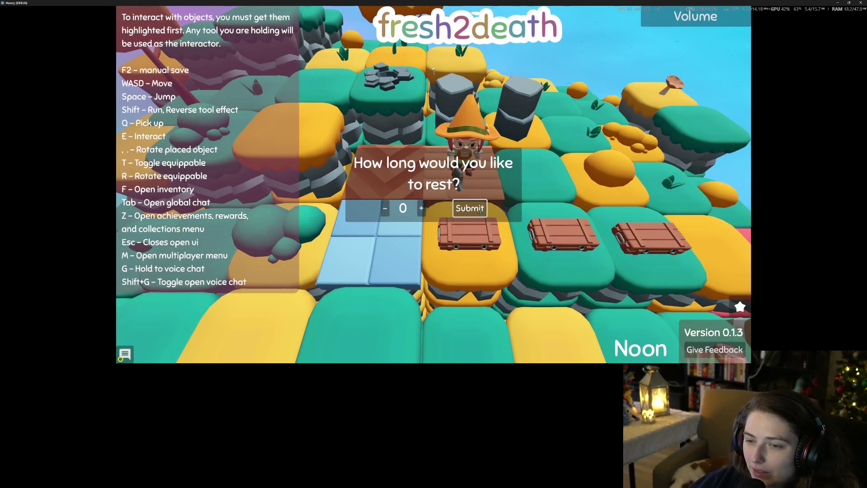
{"action": "left_click", "coordinate": [480, 211]}
{"action": "key", "text": "a"}
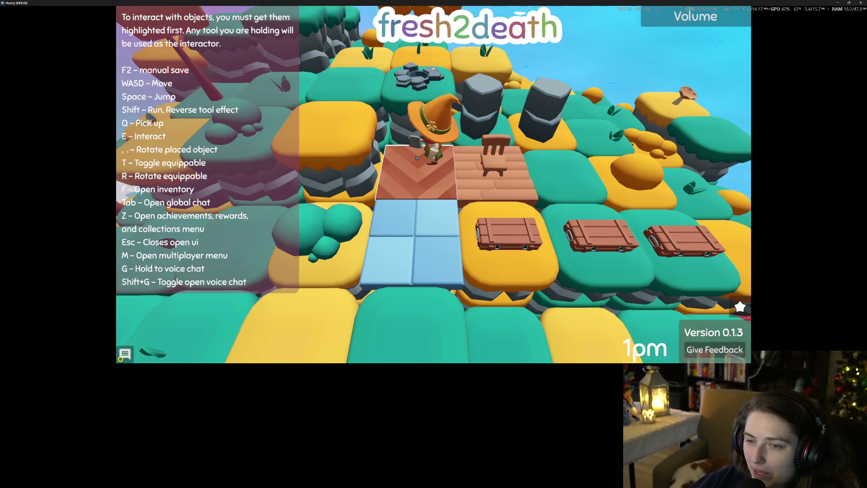
{"action": "key", "text": "d"}
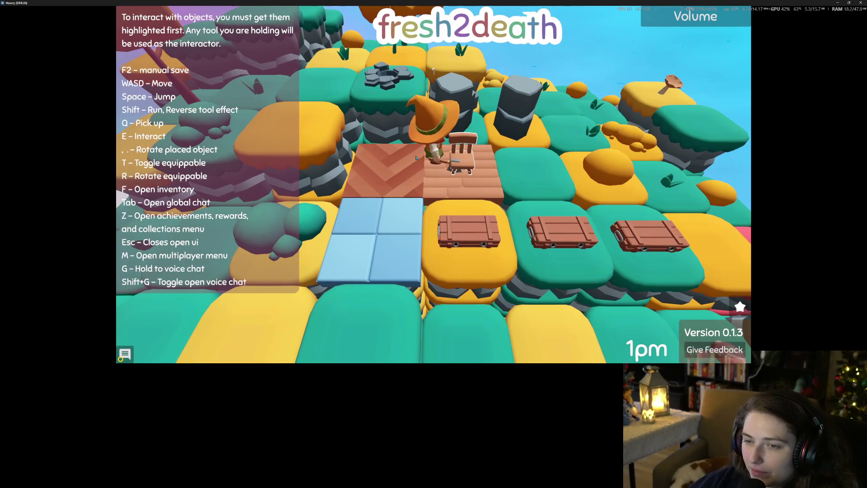
{"action": "key", "text": "space"}
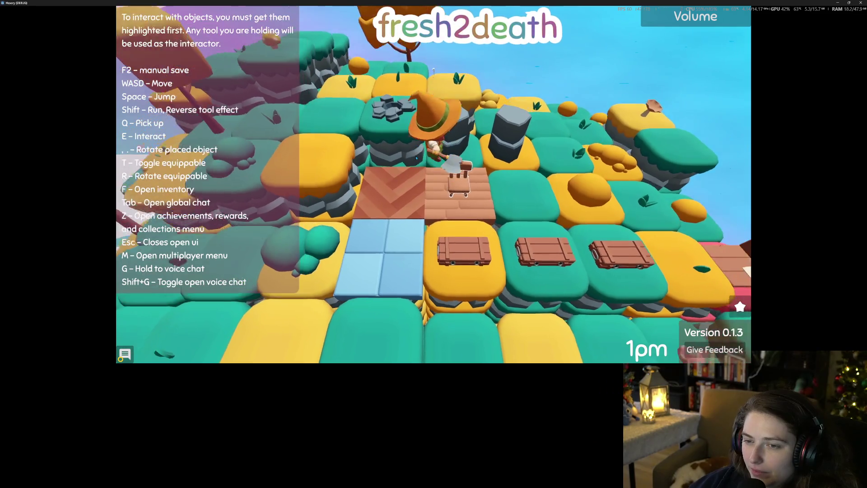
- Sit in the chair and rest for 1 hour
{"action": "key", "text": "e"}
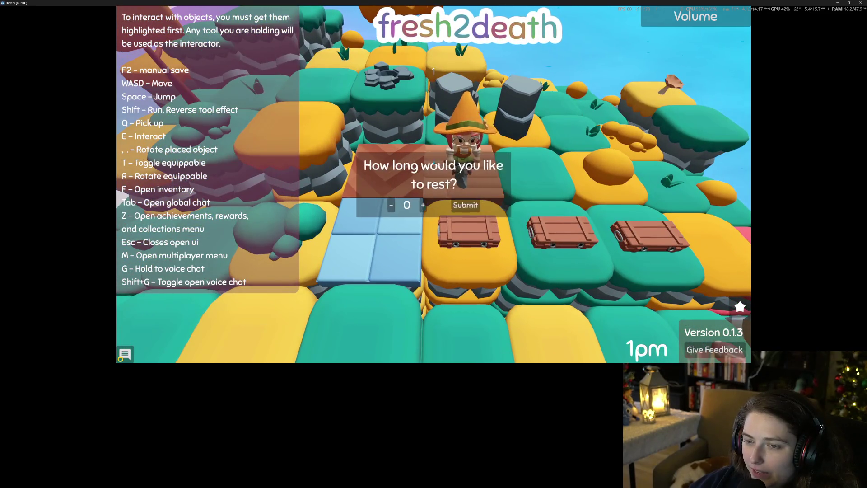
{"action": "left_click", "coordinate": [421, 208]}
{"action": "left_click", "coordinate": [470, 208]}
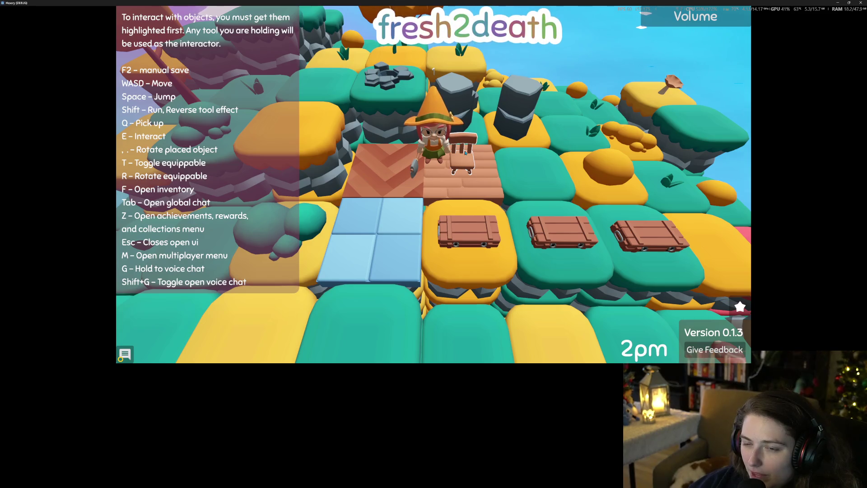
- Walk back and forth past the chair to check free movement, then stop the game
{"action": "key", "text": "w"}
{"action": "key", "text": "s"}
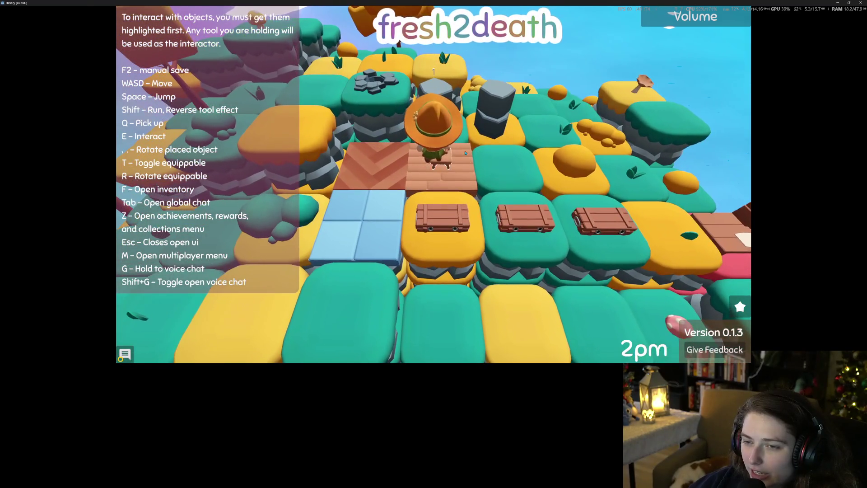
{"action": "key", "text": "w"}
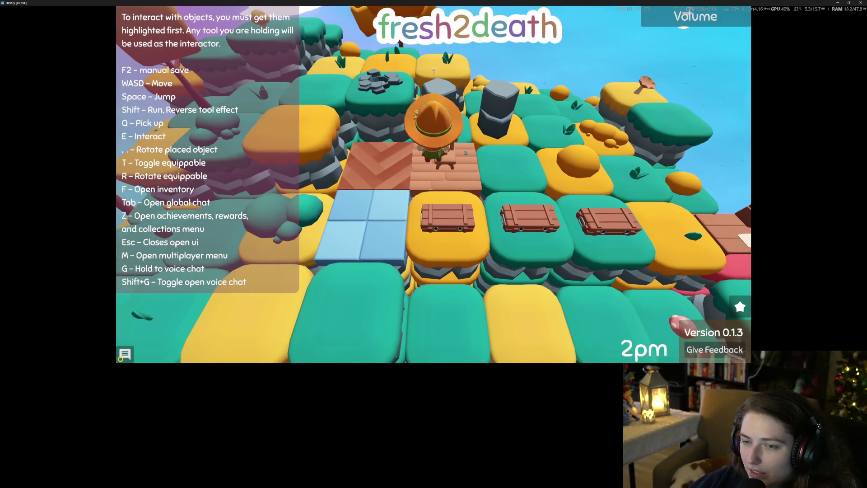
{"action": "key", "text": "s"}
{"action": "key", "text": "w"}
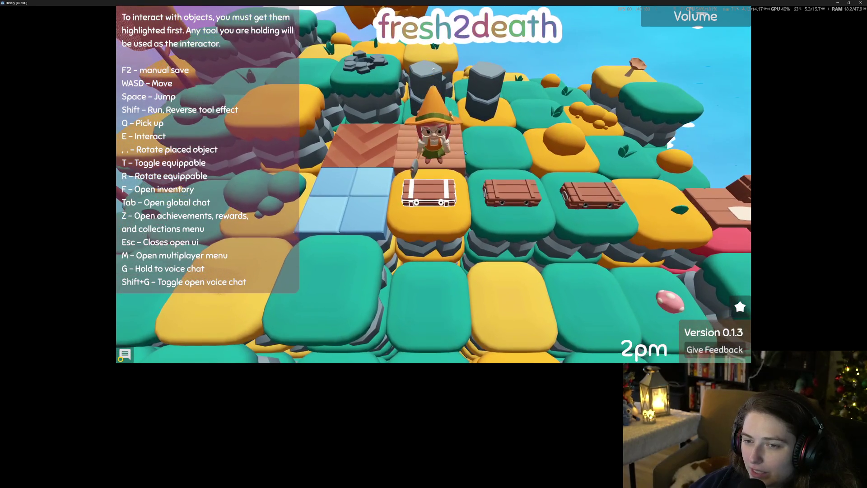
{"action": "key", "text": "s"}
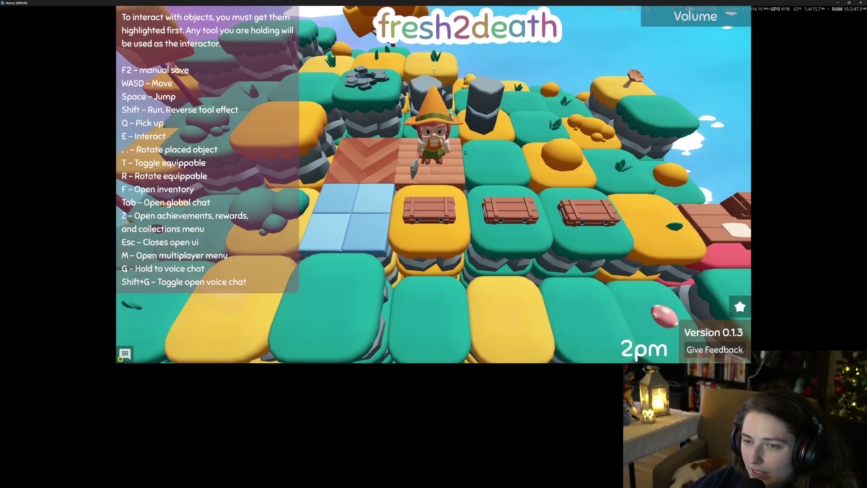
{"action": "key", "text": "w"}
{"action": "key", "text": "s"}
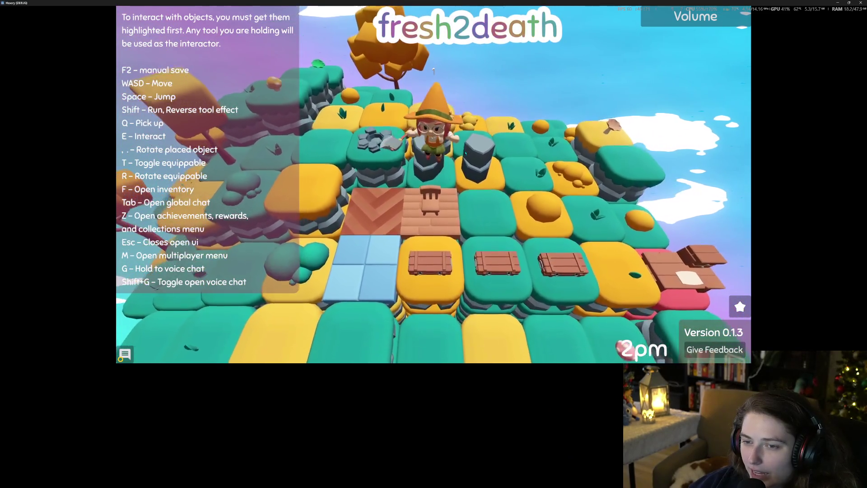
{"action": "key", "text": "s"}
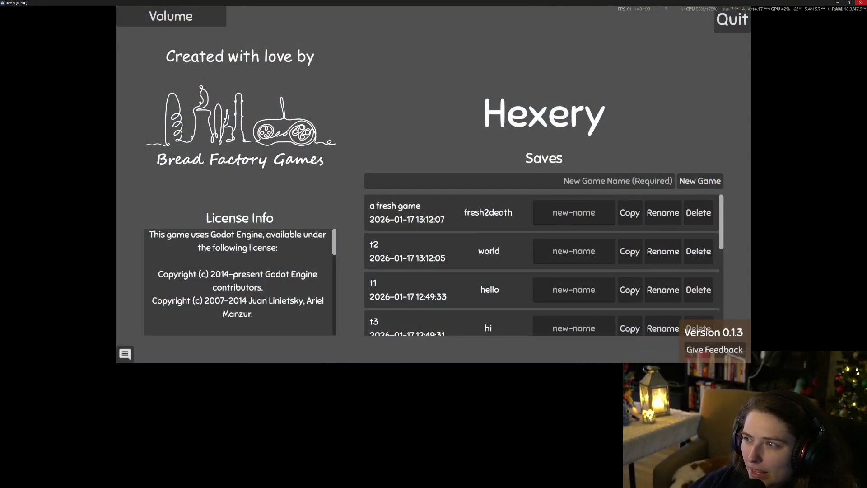
{"action": "left_click", "coordinate": [731, 19]}
- Open chair.gd from the Scripts list and collapse the Output panel
{"action": "left_click", "coordinate": [363, 160]}
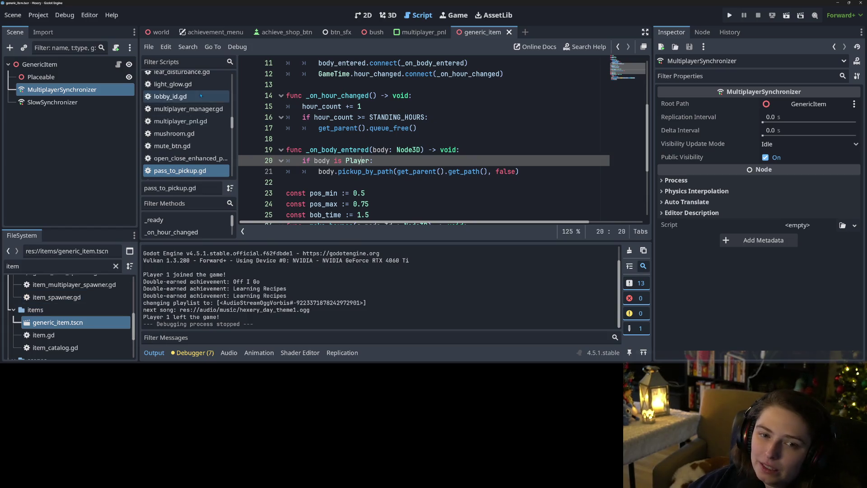
{"action": "scroll", "coordinate": [193, 126], "scroll_direction": "up", "scroll_amount": 10}
{"action": "scroll", "coordinate": [193, 127], "scroll_direction": "up", "scroll_amount": 5}
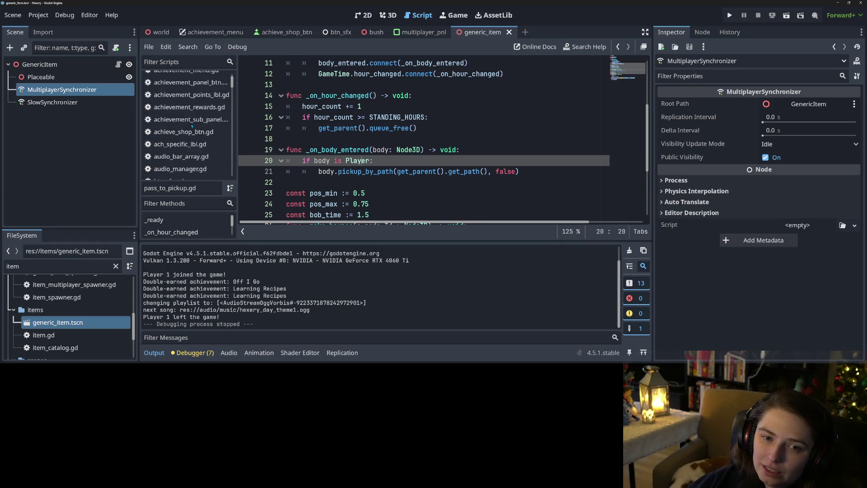
{"action": "scroll", "coordinate": [190, 135], "scroll_direction": "down", "scroll_amount": 4}
{"action": "left_click", "coordinate": [181, 87]}
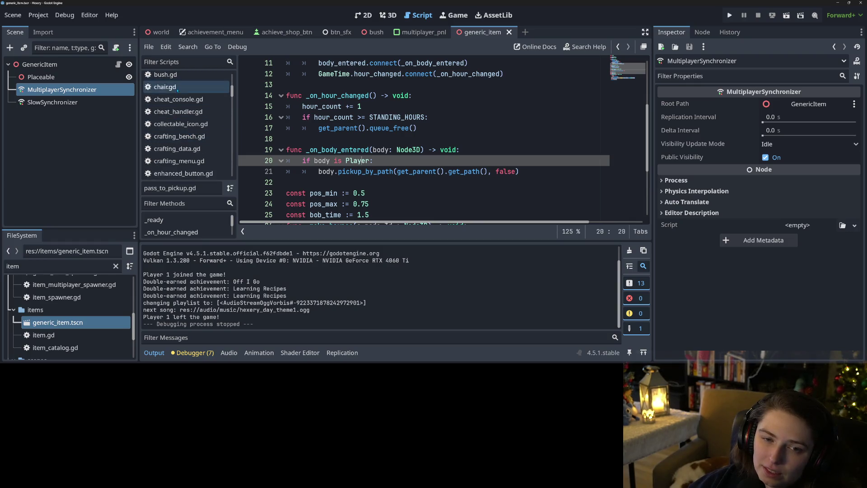
{"action": "left_click", "coordinate": [155, 353]}
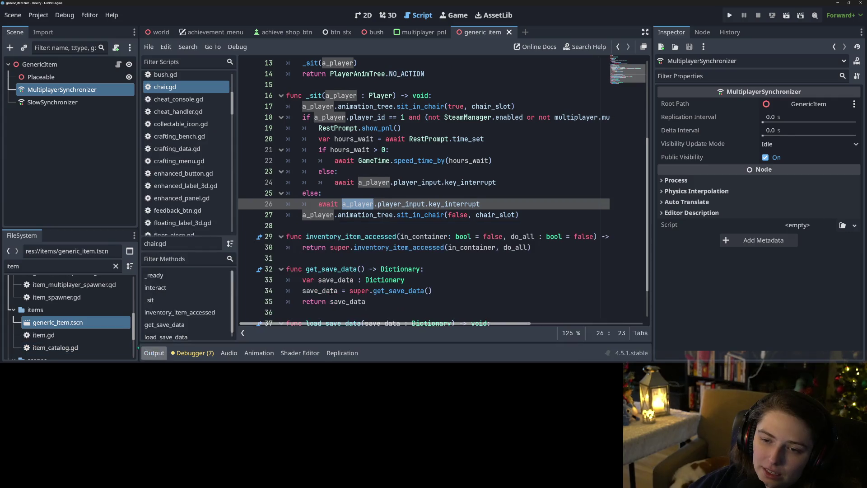
- Read through chair.gd's _sit function, from the key_interrupt and time_set lines to the player_id check
{"action": "left_click", "coordinate": [453, 182]}
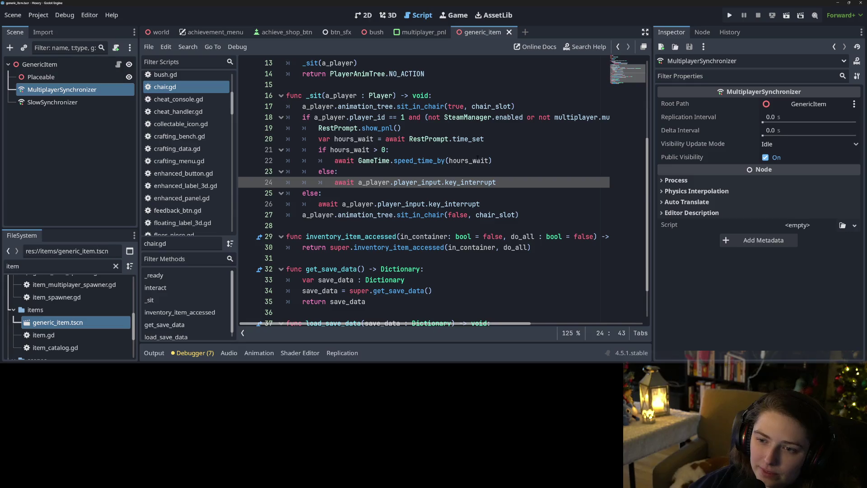
{"action": "left_click", "coordinate": [453, 139]}
{"action": "mouse_move", "coordinate": [453, 145]}
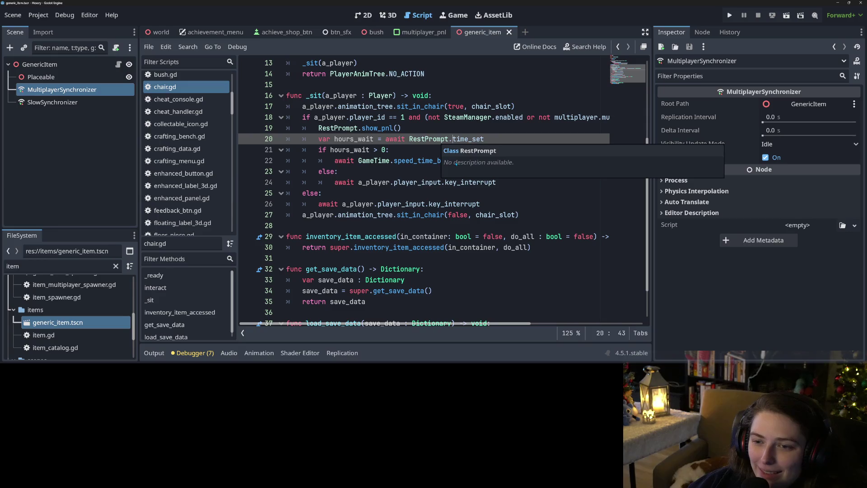
{"action": "left_click", "coordinate": [489, 139]}
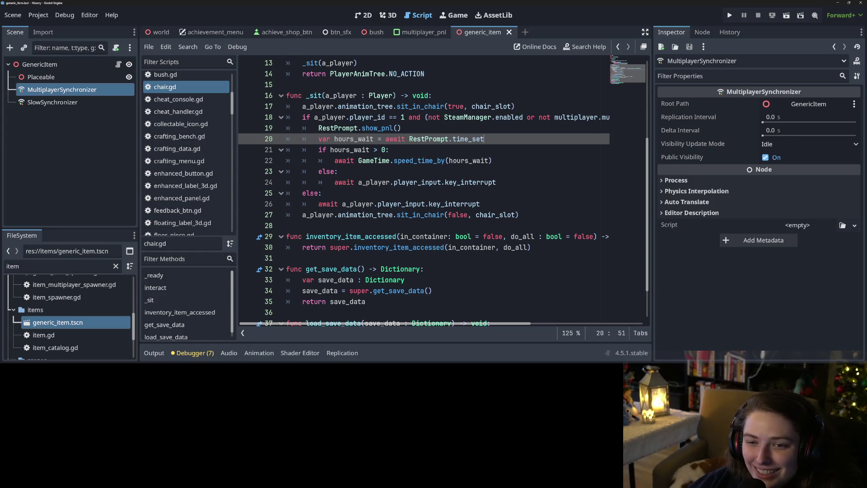
{"action": "scroll", "coordinate": [358, 212], "scroll_direction": "down", "scroll_amount": 2}
{"action": "scroll", "coordinate": [358, 212], "scroll_direction": "up", "scroll_amount": 6}
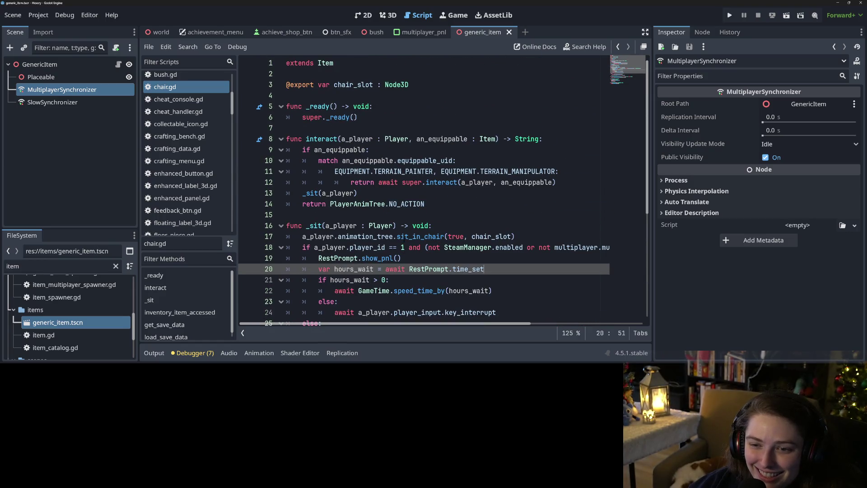
{"action": "scroll", "coordinate": [339, 180], "scroll_direction": "down", "scroll_amount": 4}
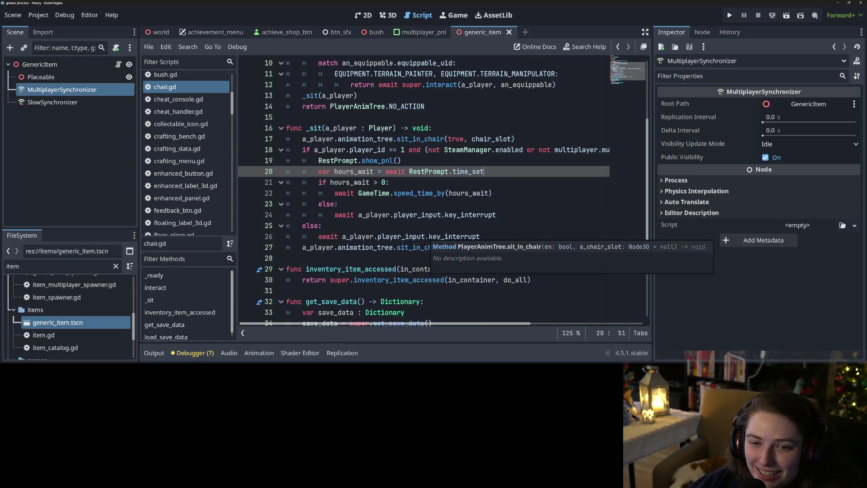
{"action": "left_click", "coordinate": [339, 149]}
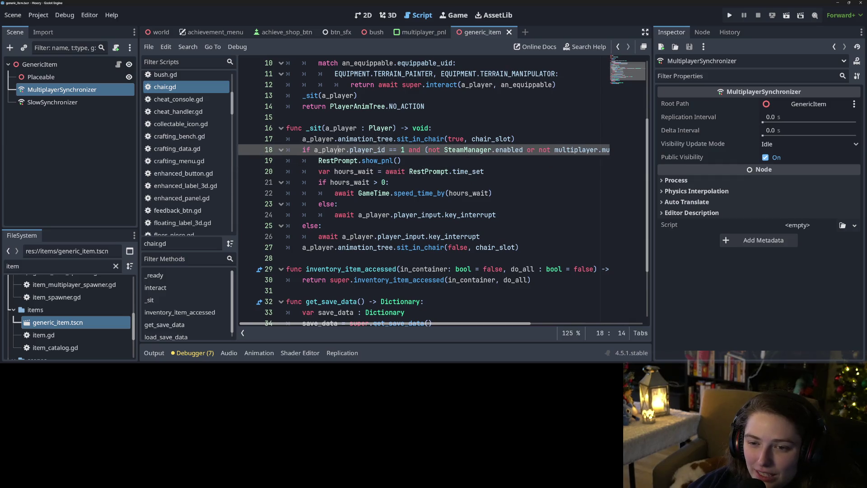
- Highlight sit_in_chair's uses and Ctrl+click the call on line 27 to reach its definition
{"action": "double_click", "coordinate": [365, 139]}
{"action": "double_click", "coordinate": [420, 139]}
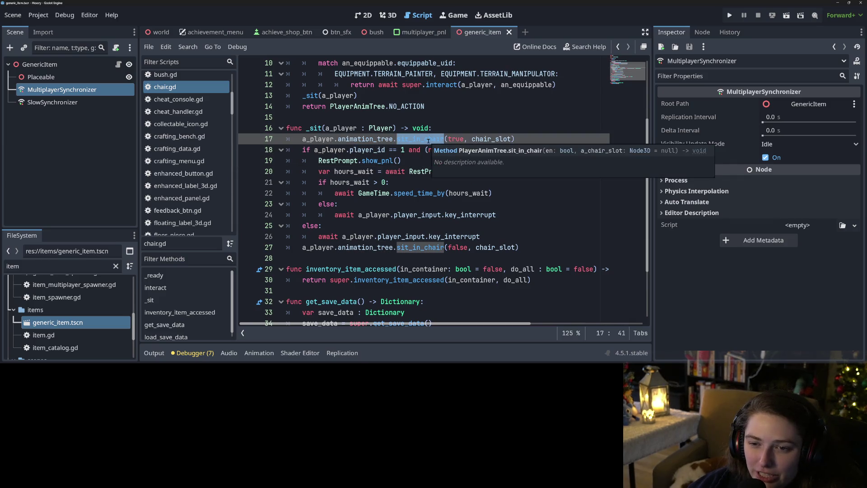
{"action": "left_click", "coordinate": [359, 193]}
{"action": "left_click", "coordinate": [379, 225]}
{"action": "left_click", "coordinate": [401, 236]}
{"action": "double_click", "coordinate": [367, 247]}
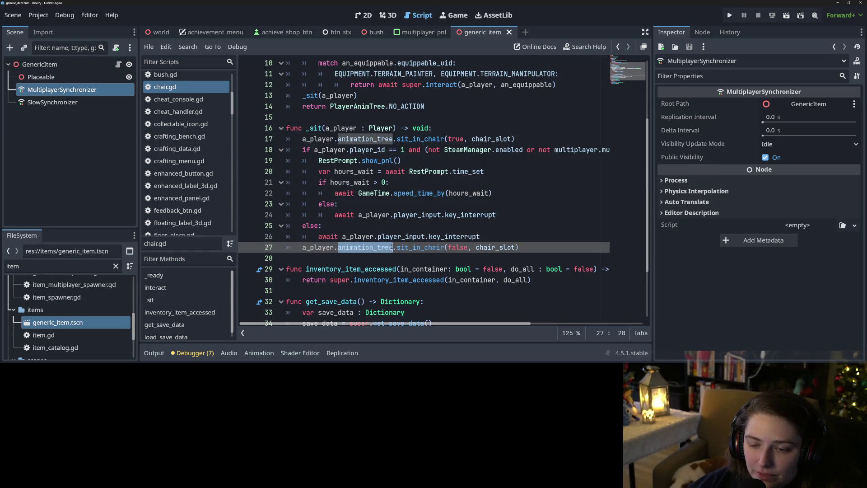
{"action": "double_click", "coordinate": [409, 247]}
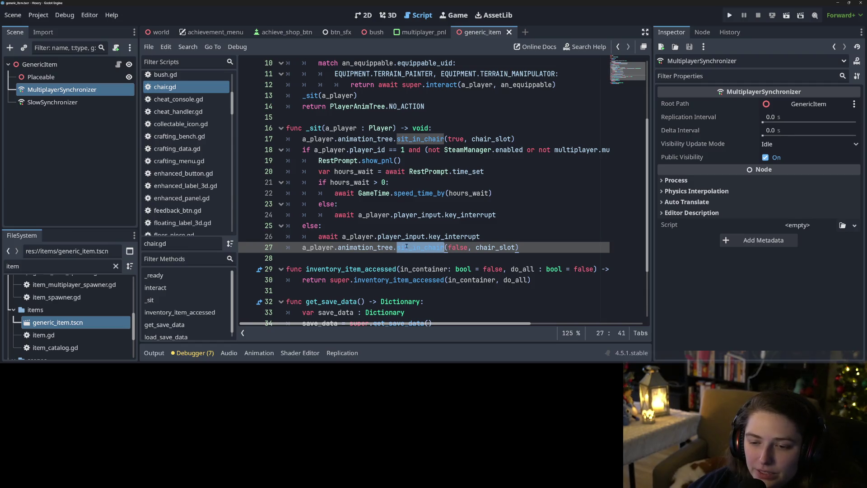
{"action": "left_click", "coordinate": [418, 248], "text": "ctrl"}
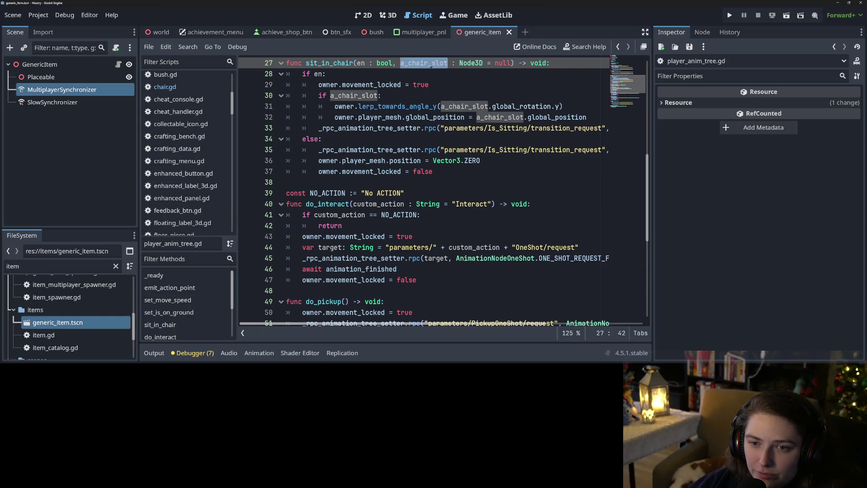
- Review the chair-slot code in player_anim_tree.gd's sit_in_chair function
{"action": "scroll", "coordinate": [355, 149], "scroll_direction": "up", "scroll_amount": 2}
{"action": "left_click", "coordinate": [355, 149]}
{"action": "left_click", "coordinate": [353, 161]}
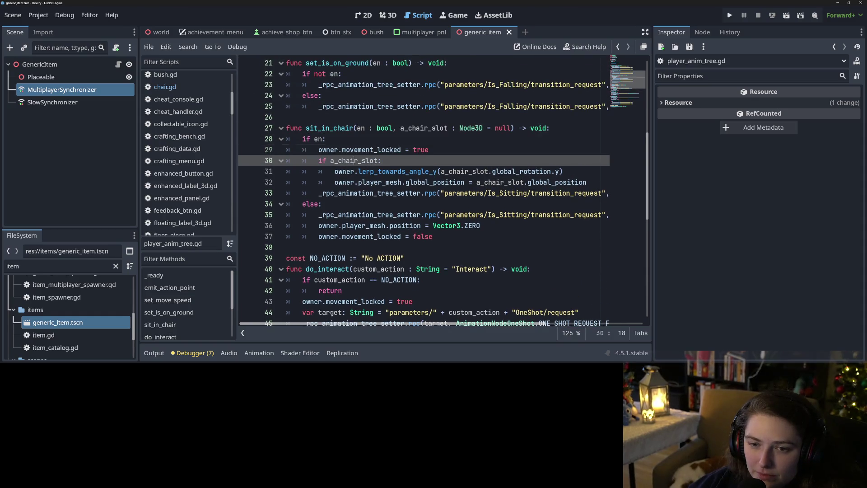
{"action": "double_click", "coordinate": [368, 172]}
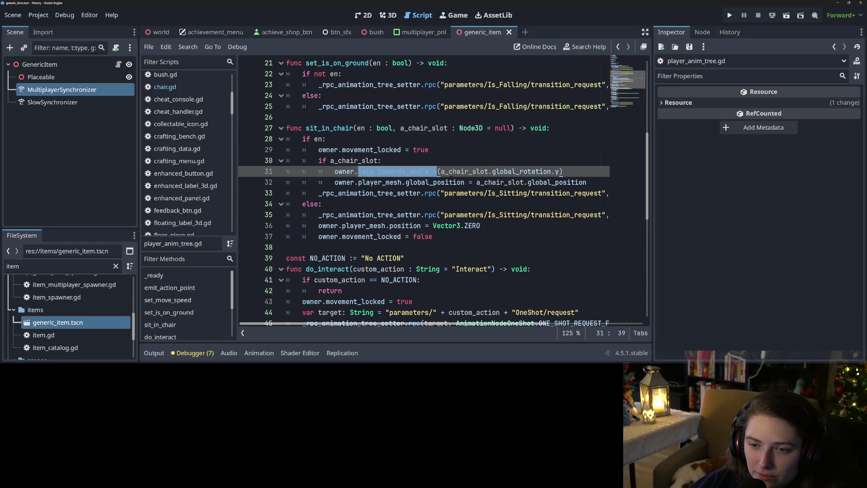
{"action": "left_click", "coordinate": [390, 182]}
{"action": "scroll", "coordinate": [425, 190], "scroll_direction": "up", "scroll_amount": 1}
{"action": "scroll", "coordinate": [425, 189], "scroll_direction": "down", "scroll_amount": 1}
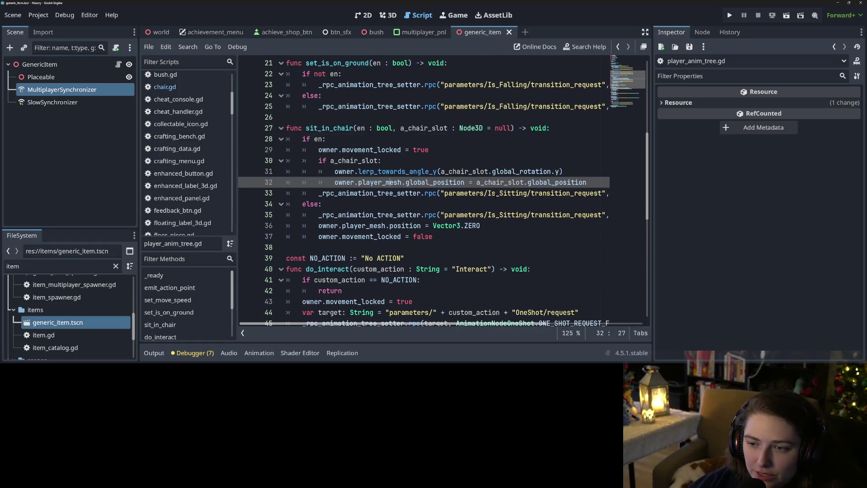
{"action": "scroll", "coordinate": [425, 189], "scroll_direction": "up", "scroll_amount": 1}
{"action": "scroll", "coordinate": [425, 190], "scroll_direction": "down", "scroll_amount": 1}
{"action": "scroll", "coordinate": [425, 189], "scroll_direction": "up", "scroll_amount": 1}
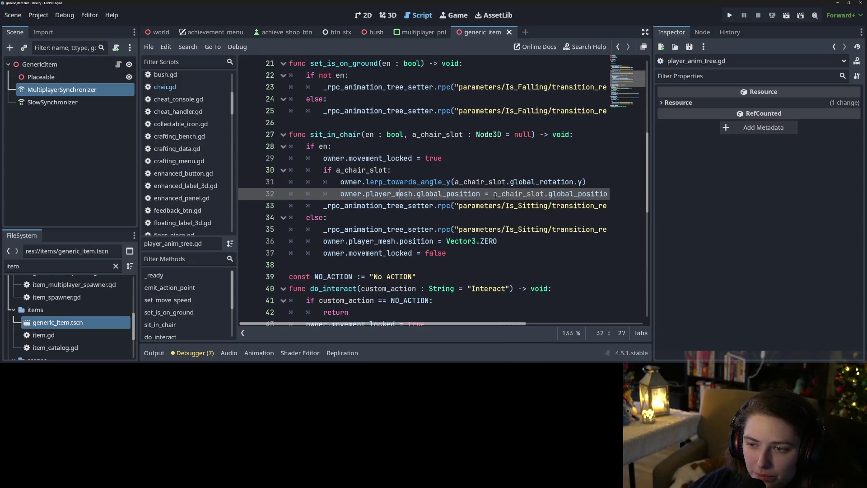
{"action": "left_click_drag", "start_coordinate": [423, 315], "coordinate": [441, 318]}
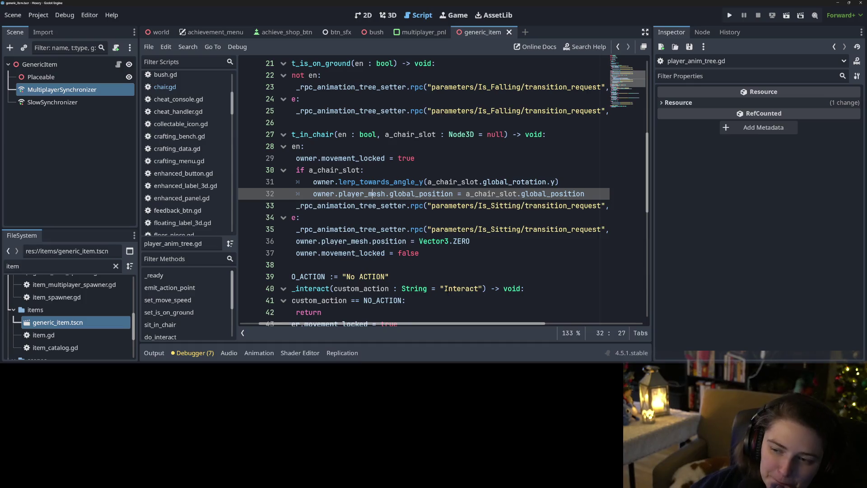
- Add an 'if owner is Player:' line under 'if a_chair_slot:'
{"action": "left_click", "coordinate": [375, 172]}
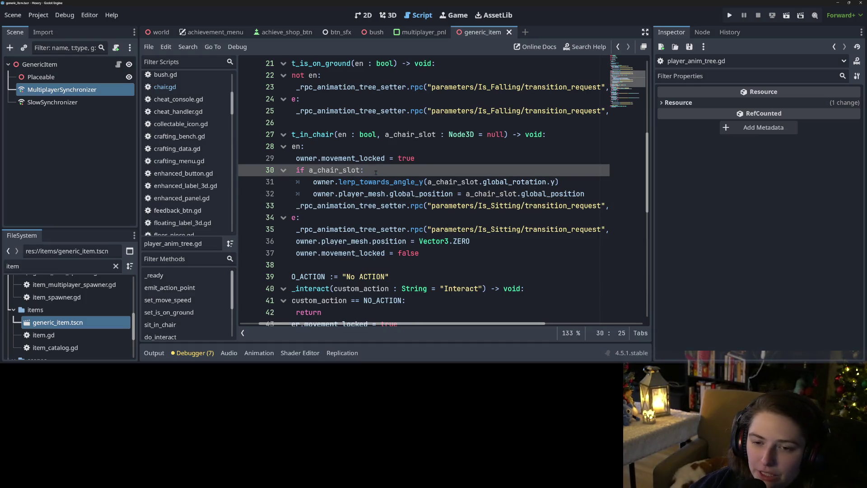
{"action": "key", "text": "Return"}
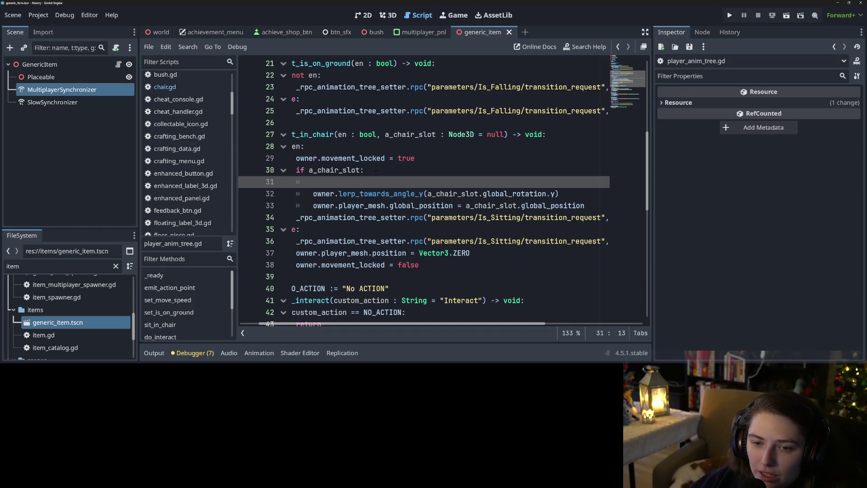
{"action": "type", "text": "gl"}
{"action": "key", "text": "BackSpace"}
{"action": "key", "text": "BackSpace"}
{"action": "type", "text": "c"}
{"action": "key", "text": "BackSpace"}
{"action": "key", "text": "BackSpace"}
{"action": "key", "text": "BackSpace"}
{"action": "key", "text": "BackSpace"}
{"action": "key", "text": "BackSpace"}
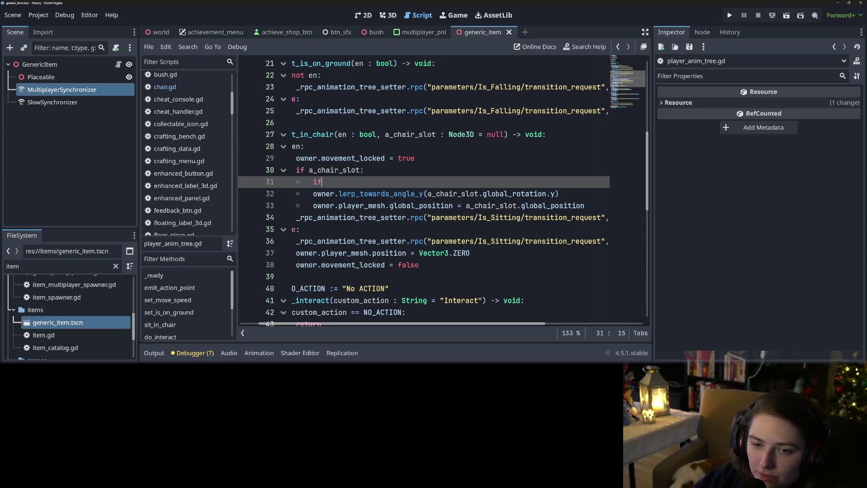
{"action": "type", "text": "er is "}
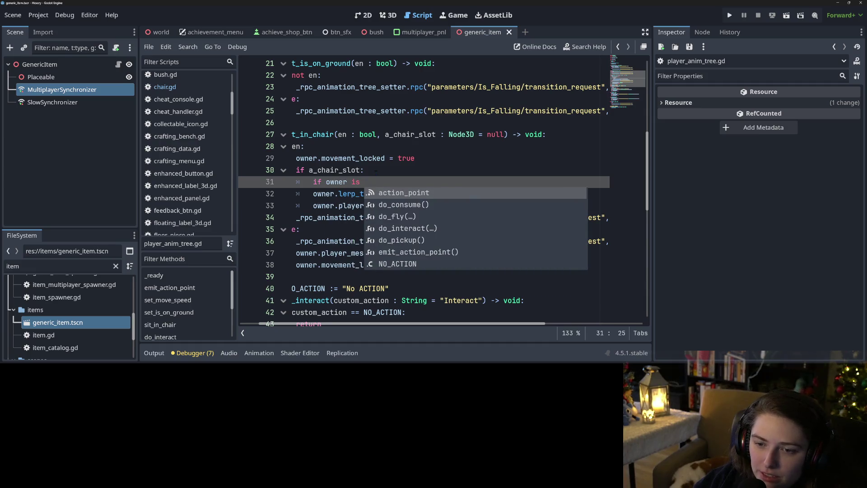
{"action": "type", "text": "Player:"}
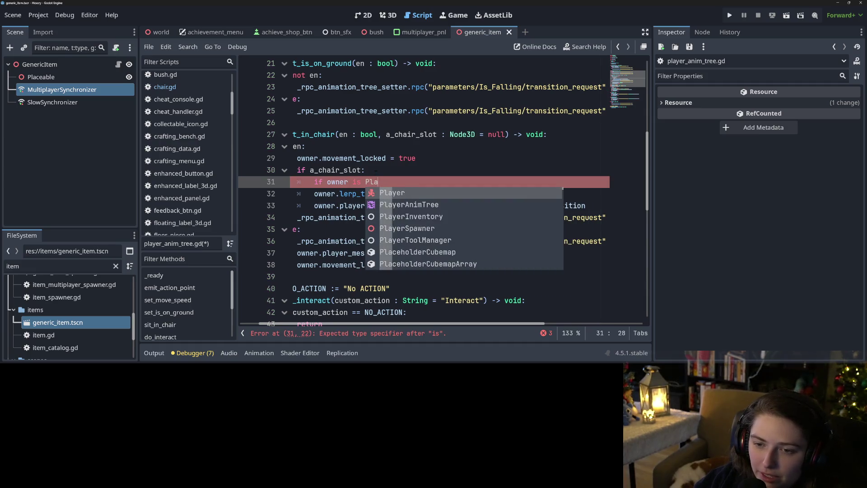
{"action": "key", "text": "Return"}
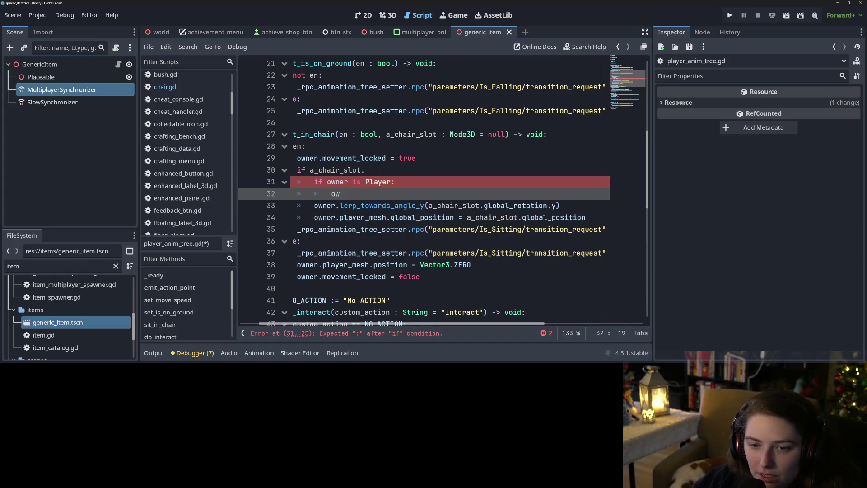
- Start an owner.coll line, browse collision suggestions, delete it, and go to player_movement.gd
{"action": "type", "text": "en"}
{"action": "key", "text": "BackSpace"}
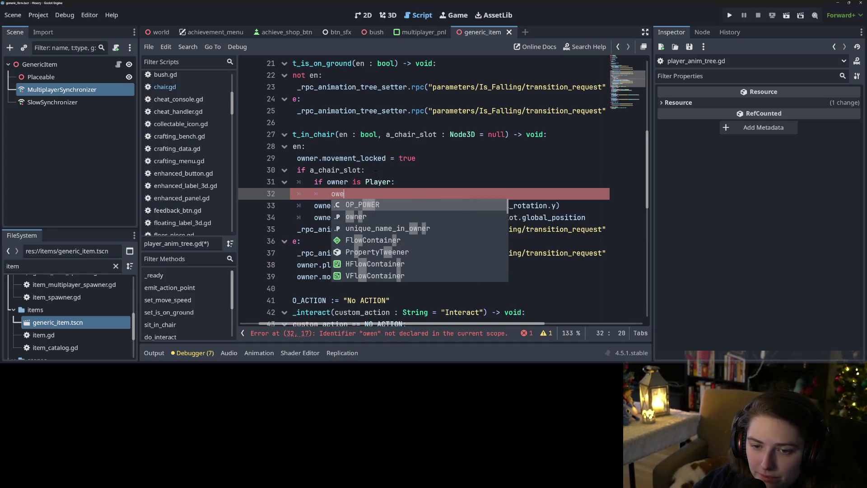
{"action": "key", "text": "BackSpace"}
{"action": "type", "text": "ner.col"}
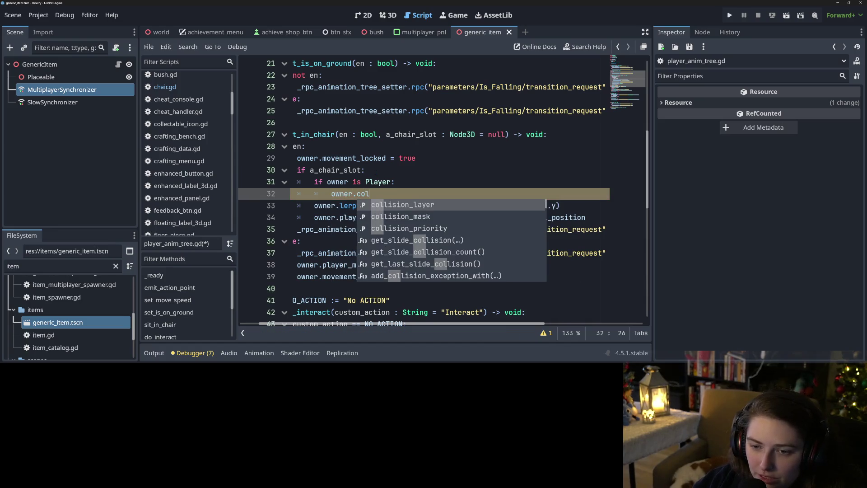
{"action": "type", "text": "l"}
{"action": "key", "text": "Down"}
{"action": "key", "text": "Down"}
{"action": "key", "text": "Down"}
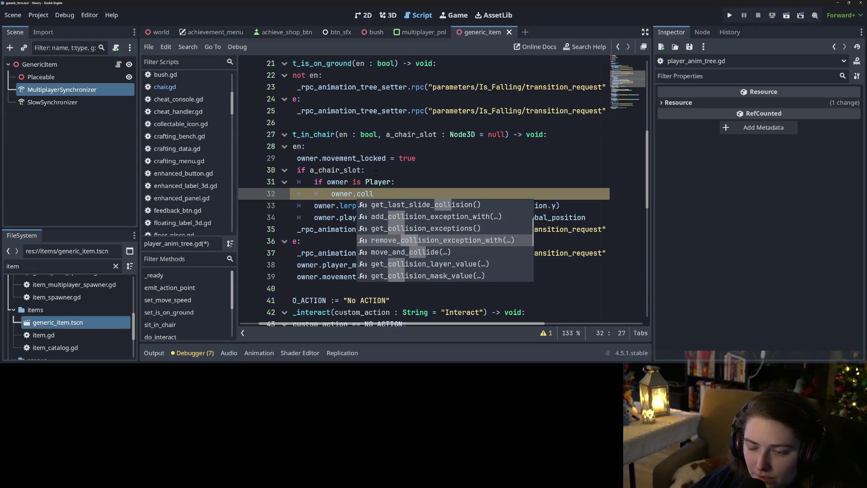
{"action": "key", "text": "Down"}
{"action": "key", "text": "Down"}
{"action": "key", "text": "Down"}
{"action": "key", "text": "Up"}
{"action": "key", "text": "Up"}
{"action": "key", "text": "Up"}
{"action": "key", "text": "Up"}
{"action": "key", "text": "Up"}
{"action": "key", "text": "Up"}
{"action": "key", "text": "Up"}
{"action": "key", "text": "Up"}
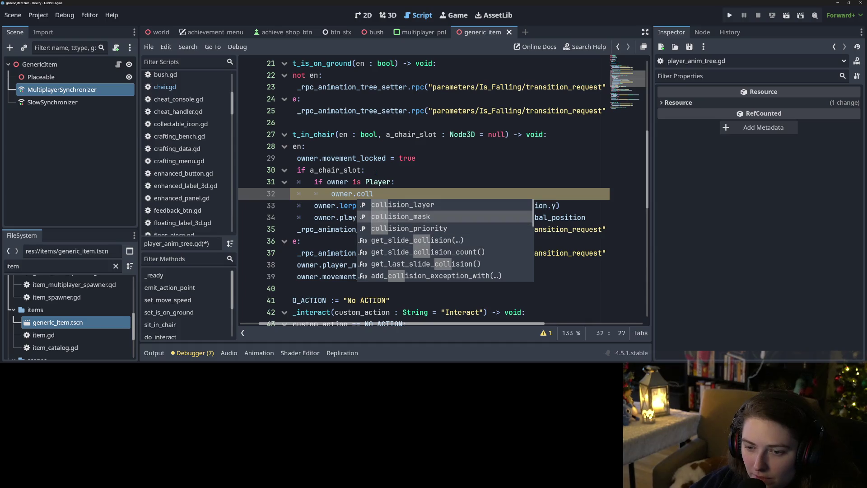
{"action": "key", "text": "BackSpace"}
{"action": "key", "text": "BackSpace"}
{"action": "key", "text": "BackSpace"}
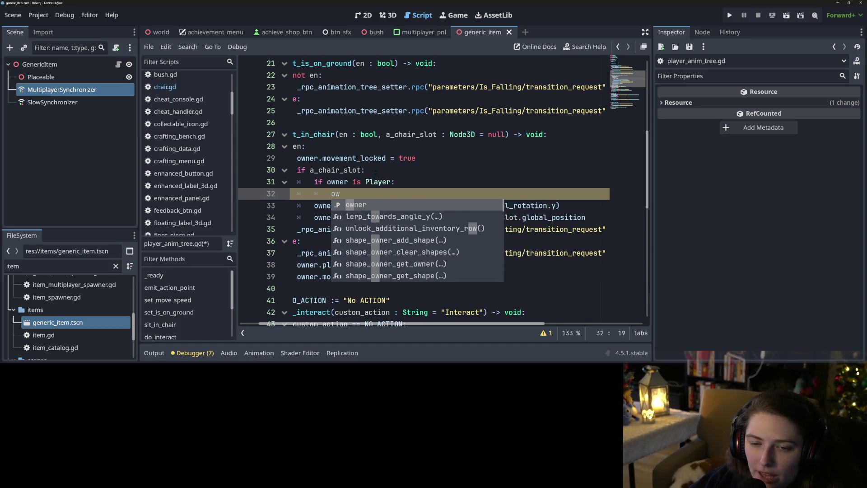
{"action": "key", "text": "BackSpace"}
{"action": "key", "text": "BackSpace"}
{"action": "key", "text": "BackSpace"}
{"action": "key", "text": "alt+Left"}
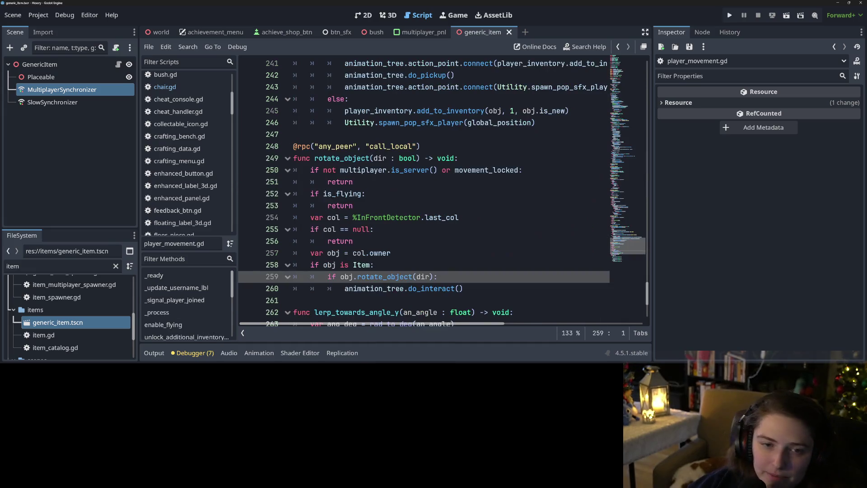
{"action": "scroll", "coordinate": [184, 316], "scroll_direction": "down", "scroll_amount": 2}
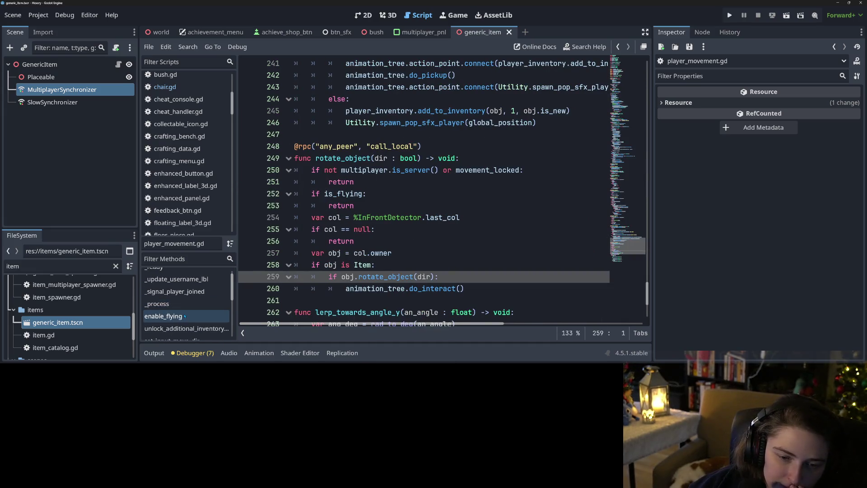
{"action": "scroll", "coordinate": [185, 317], "scroll_direction": "up", "scroll_amount": 1}
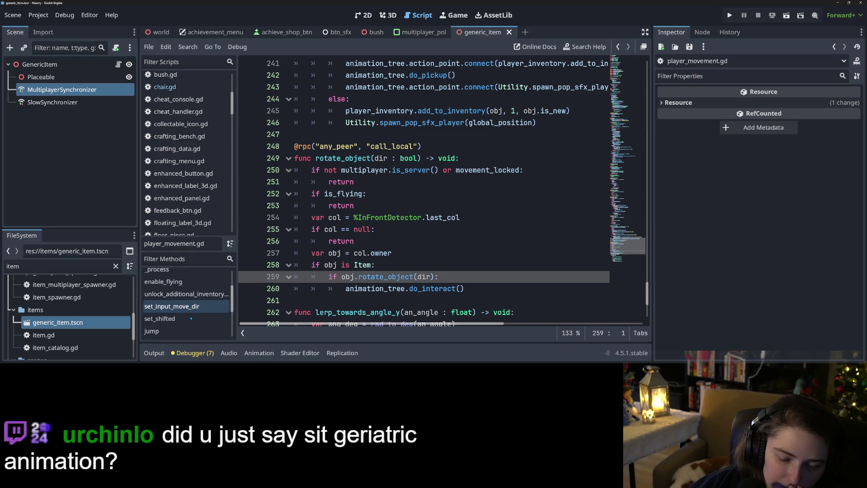
{"action": "scroll", "coordinate": [191, 318], "scroll_direction": "down", "scroll_amount": 4}
{"action": "scroll", "coordinate": [190, 318], "scroll_direction": "down", "scroll_amount": 4}
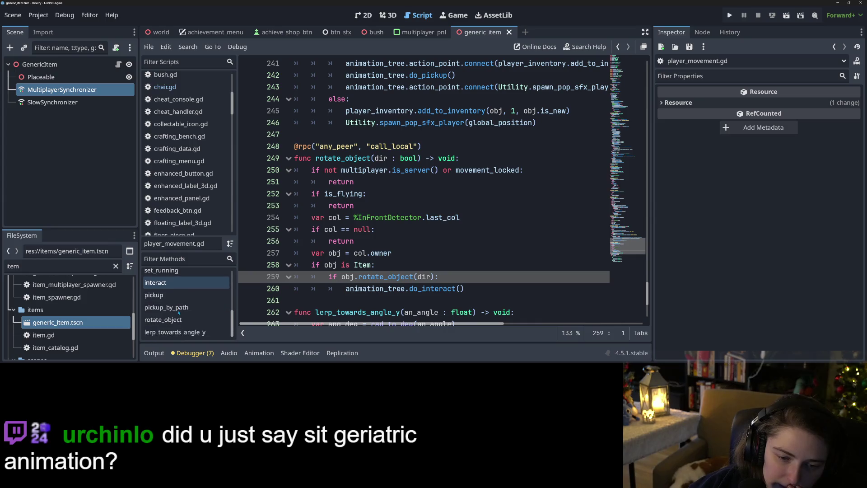
{"action": "scroll", "coordinate": [179, 313], "scroll_direction": "up", "scroll_amount": 10}
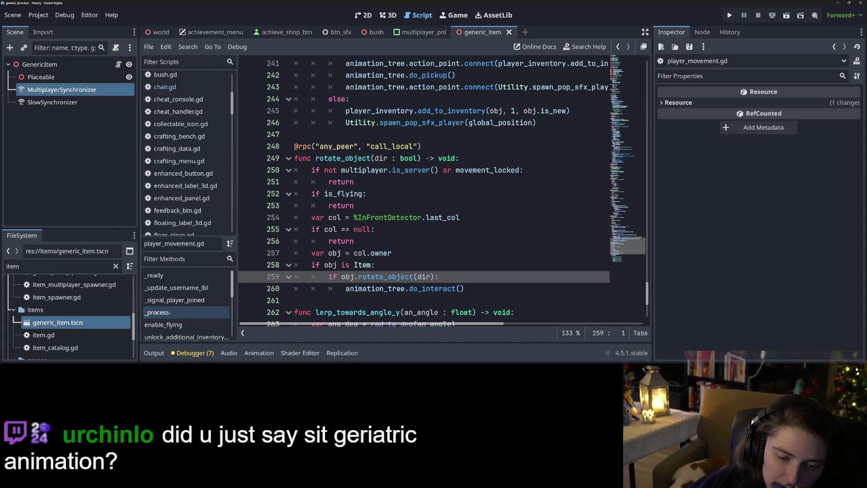
{"action": "left_click", "coordinate": [163, 276]}
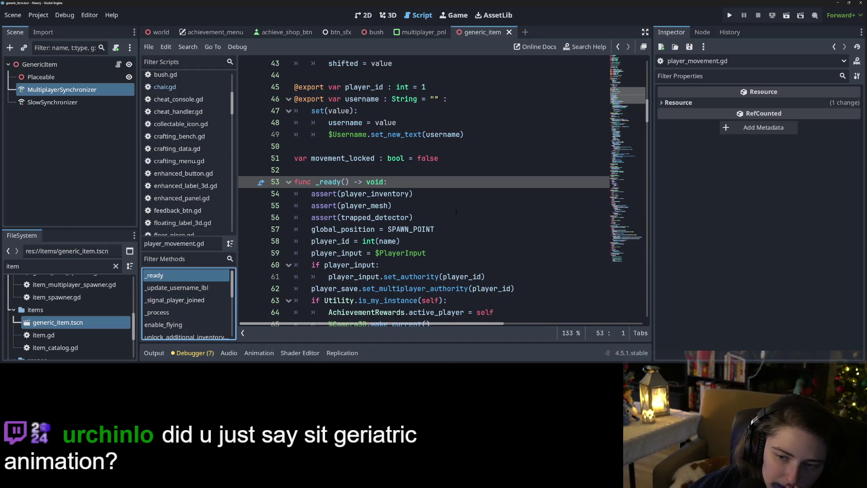
{"action": "scroll", "coordinate": [419, 216], "scroll_direction": "down", "scroll_amount": 3}
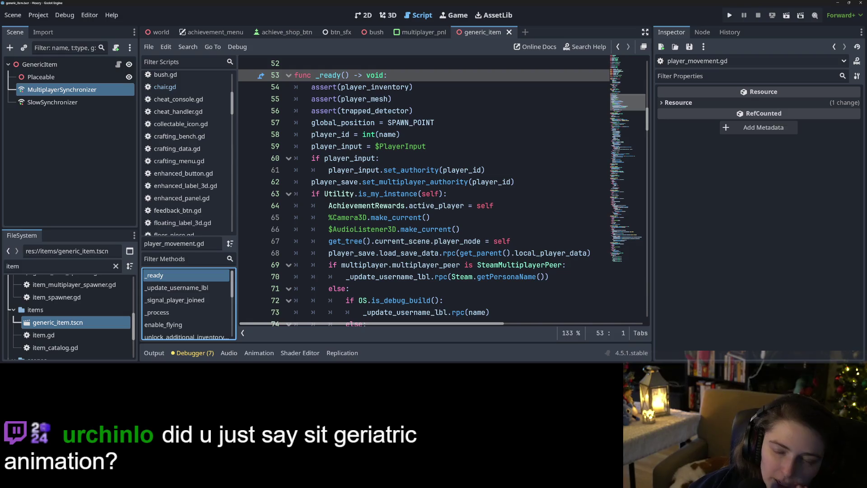
{"action": "mouse_move", "coordinate": [427, 205]}
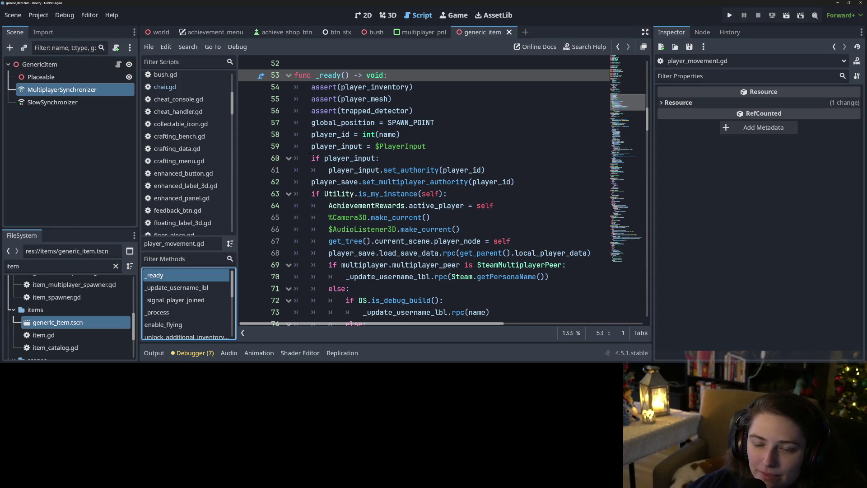
{"action": "mouse_move", "coordinate": [309, 155]}
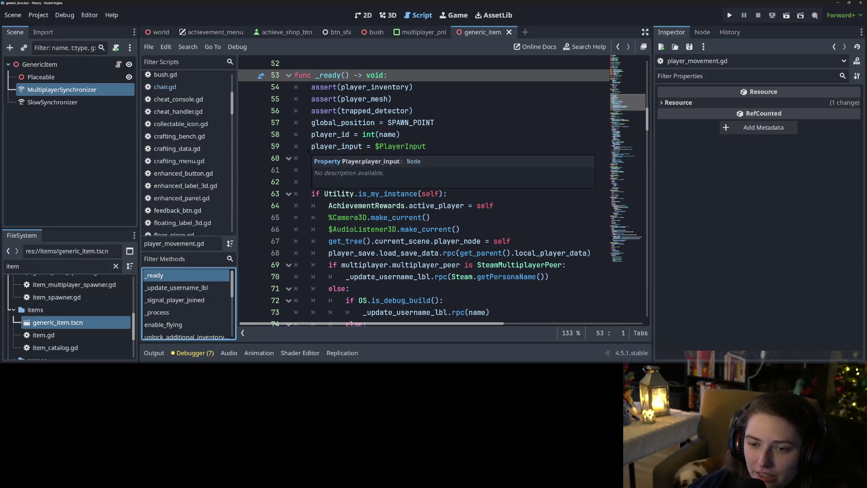
{"action": "scroll", "coordinate": [405, 181], "scroll_direction": "up", "scroll_amount": 3}
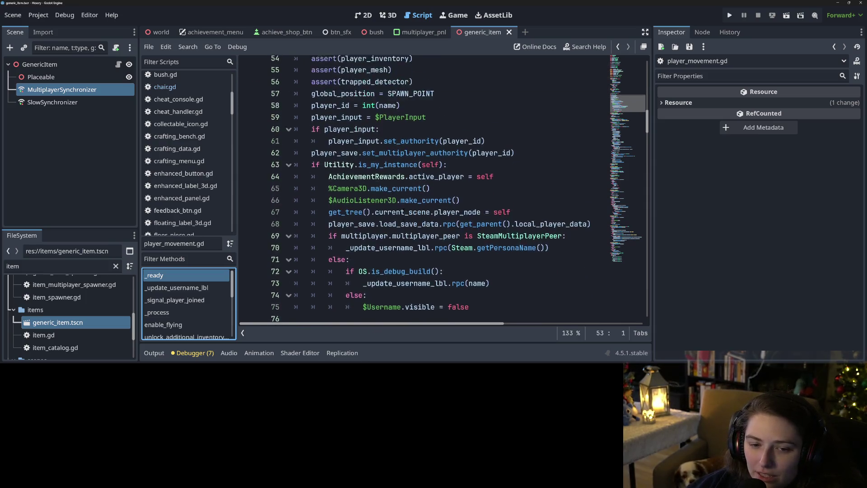
{"action": "scroll", "coordinate": [404, 210], "scroll_direction": "down", "scroll_amount": 3}
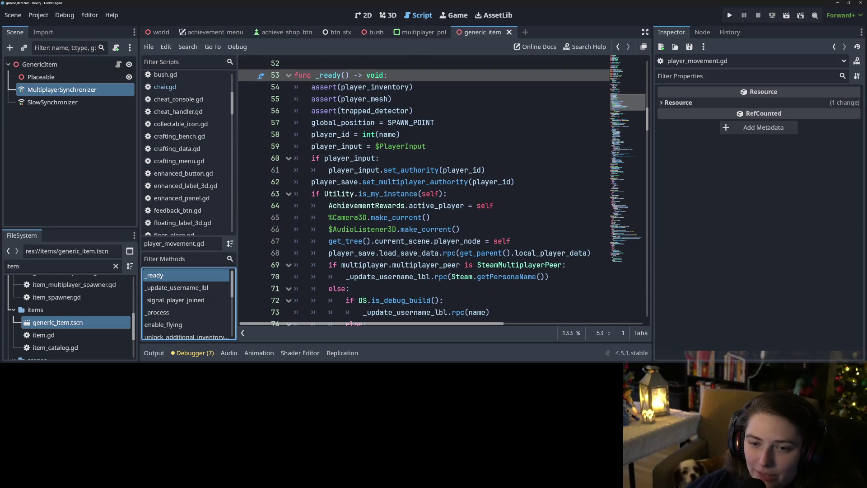
{"action": "mouse_move", "coordinate": [338, 183]}
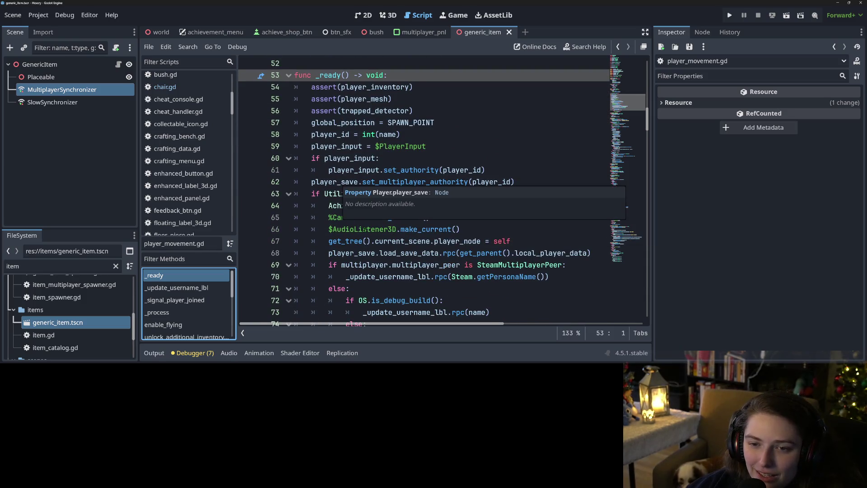
{"action": "scroll", "coordinate": [370, 217], "scroll_direction": "down", "scroll_amount": 5}
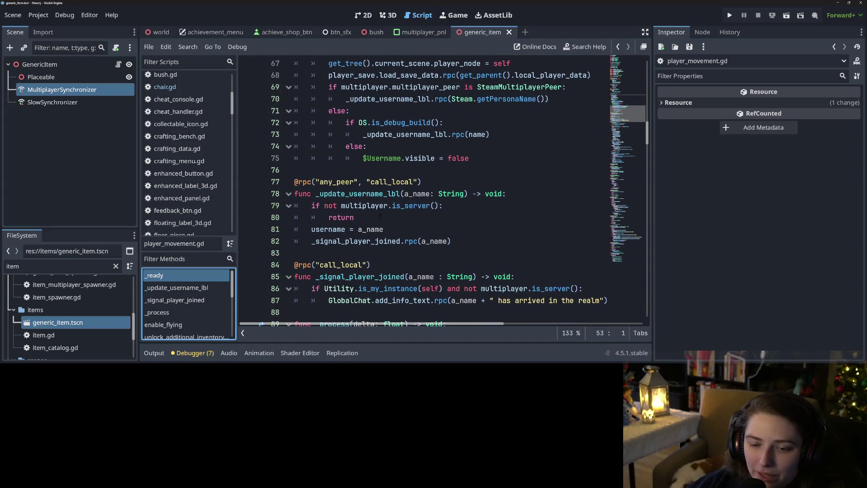
{"action": "scroll", "coordinate": [380, 216], "scroll_direction": "down", "scroll_amount": 18}
{"action": "scroll", "coordinate": [416, 244], "scroll_direction": "down", "scroll_amount": 11}
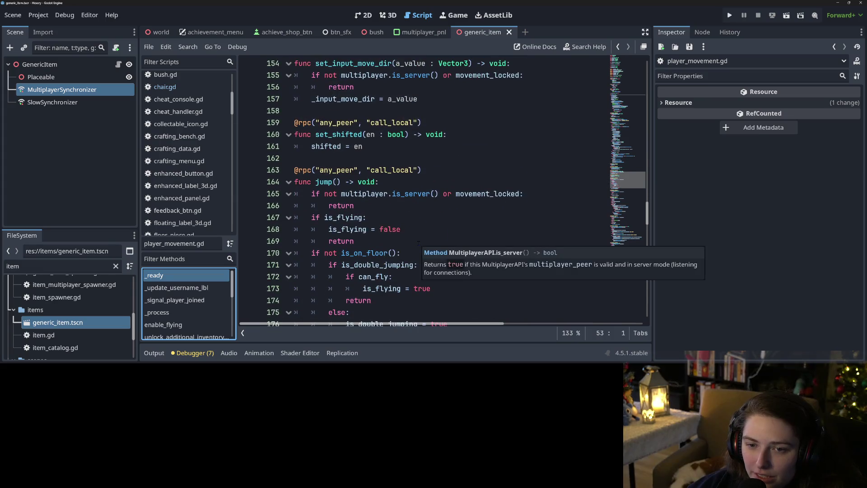
{"action": "scroll", "coordinate": [416, 242], "scroll_direction": "down", "scroll_amount": 16}
{"action": "scroll", "coordinate": [415, 243], "scroll_direction": "down", "scroll_amount": 5}
{"action": "scroll", "coordinate": [512, 233], "scroll_direction": "up", "scroll_amount": 14}
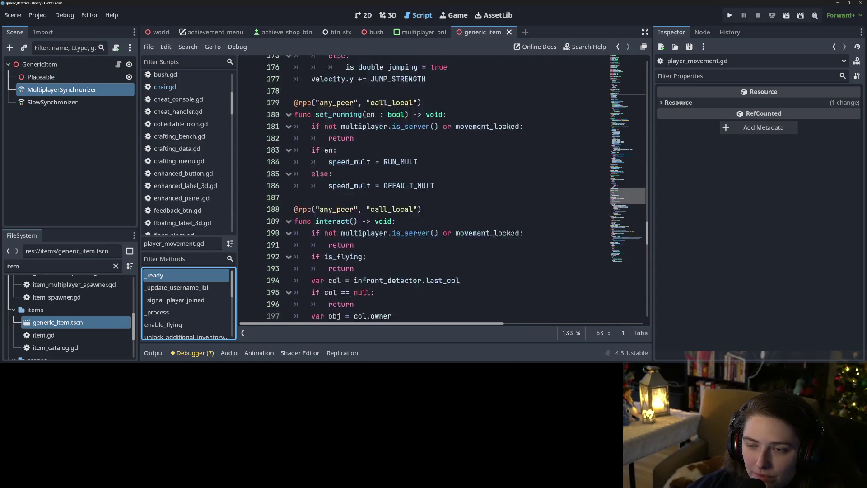
{"action": "left_click", "coordinate": [165, 87]}
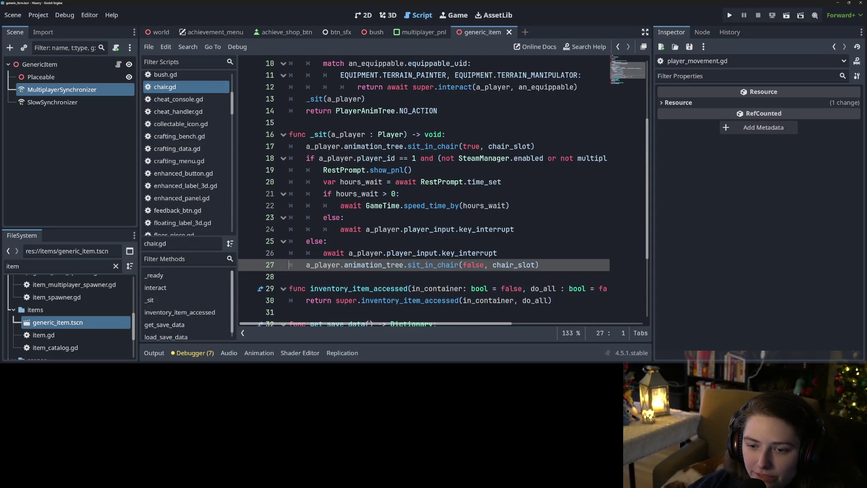
- In sit_in_chair, replace the empty 'if owner is Player:' block with owner.collision_layer = 0
{"action": "left_click", "coordinate": [440, 264], "text": "ctrl"}
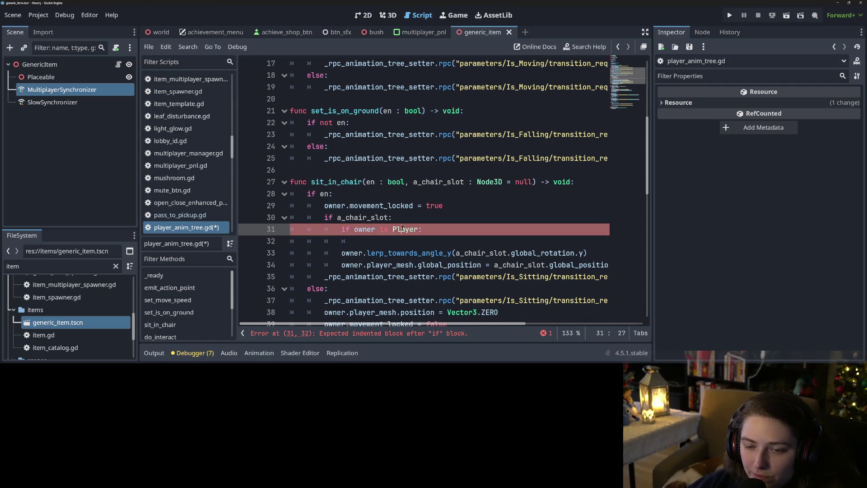
{"action": "left_click", "coordinate": [439, 238]}
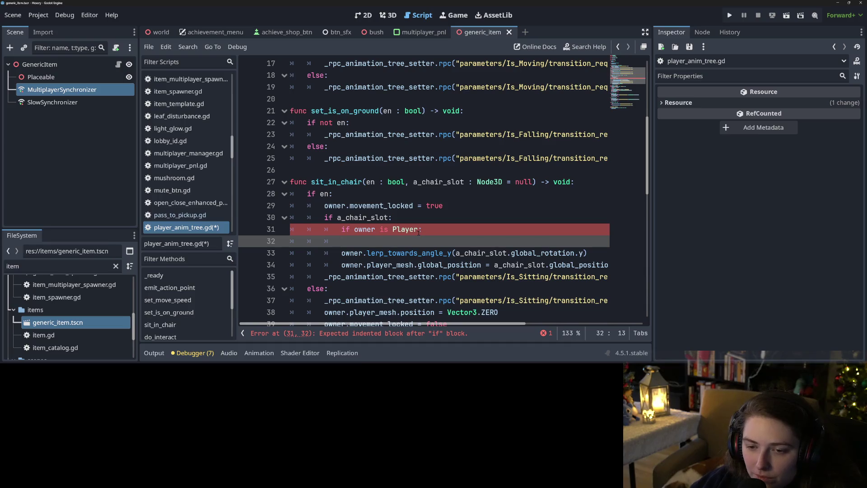
{"action": "left_click", "coordinate": [342, 231], "text": "shift"}
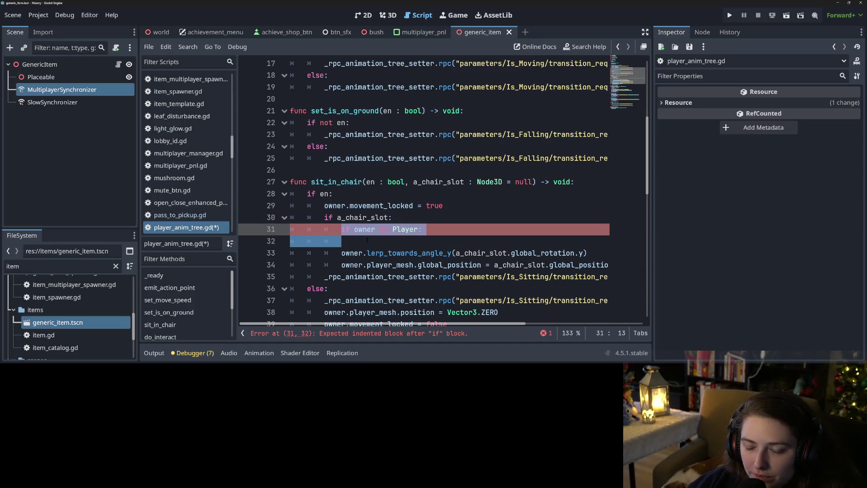
{"action": "type", "text": "owner.coll"}
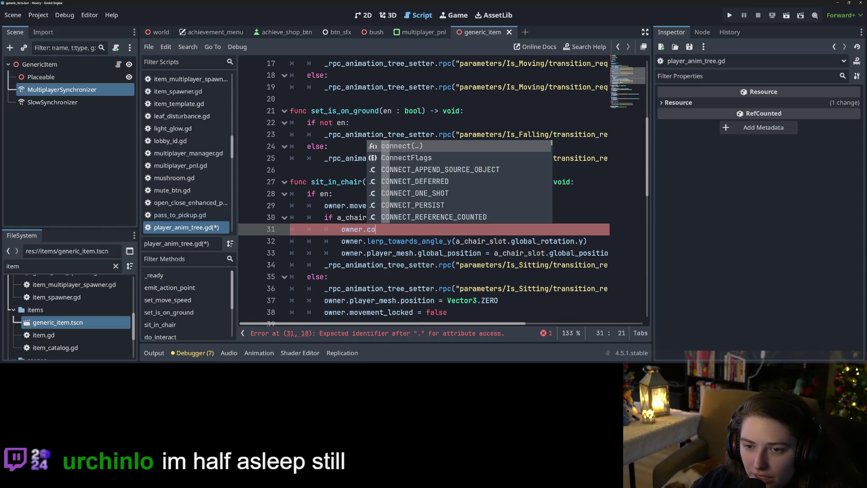
{"action": "type", "text": "ision_layer"}
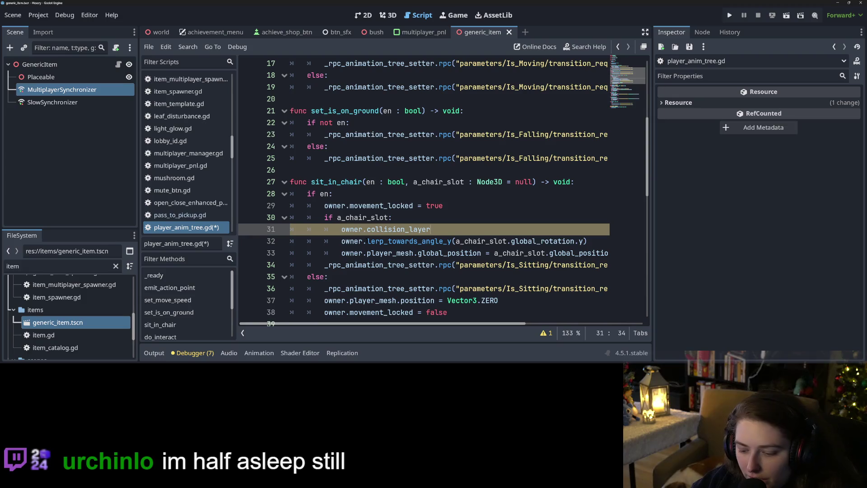
{"action": "type", "text": " = 0"}
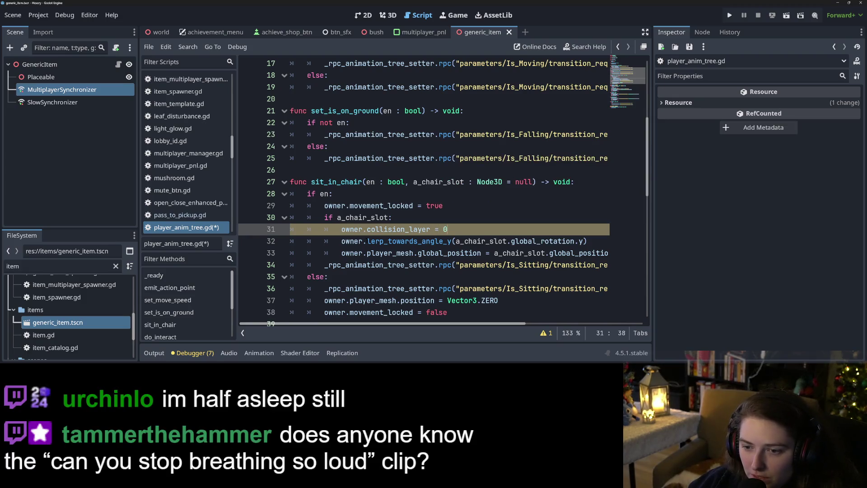
{"action": "left_click", "coordinate": [392, 217]}
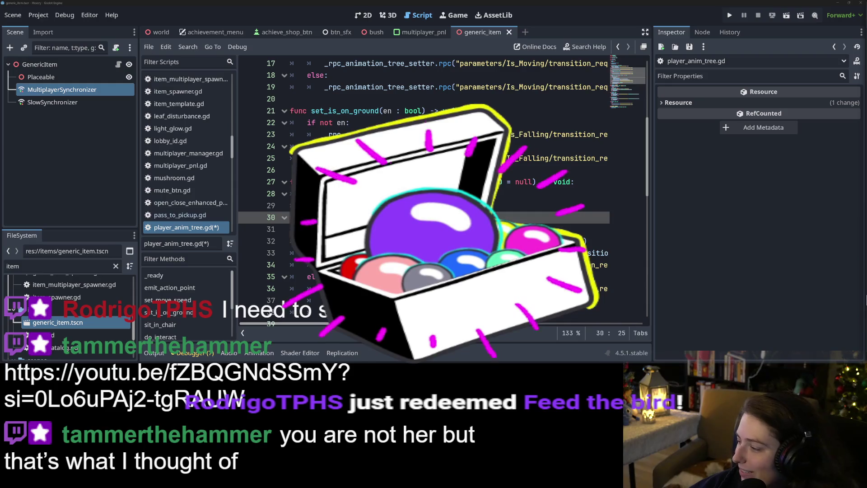
- Alt+Tab from Godot to the browser showing the Hexery Trello board
{"action": "key", "text": "alt+Tab"}
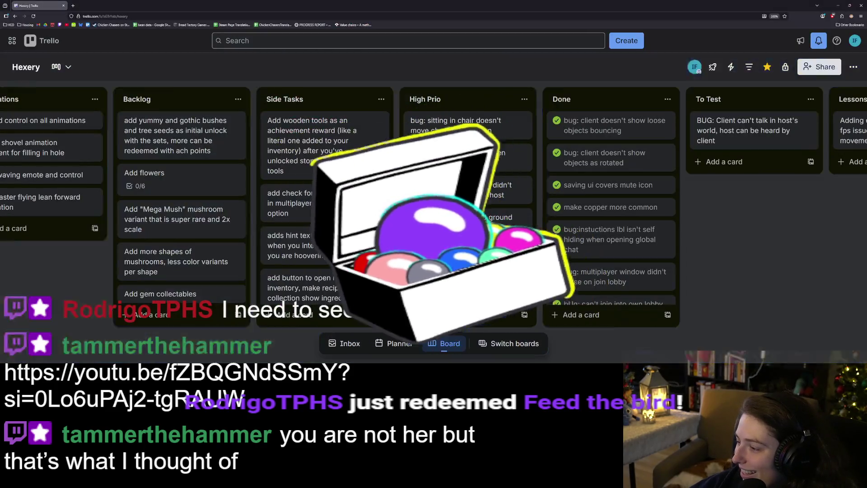
- Load the youtu.be link from chat in a new browser tab
{"action": "key", "text": "ctrl+t"}
{"action": "type", "text": "https://youtu.be/fZBQGNdSSmY?si=0Lo6uPAj2-tgRAUW"}
{"action": "key", "text": "Return"}
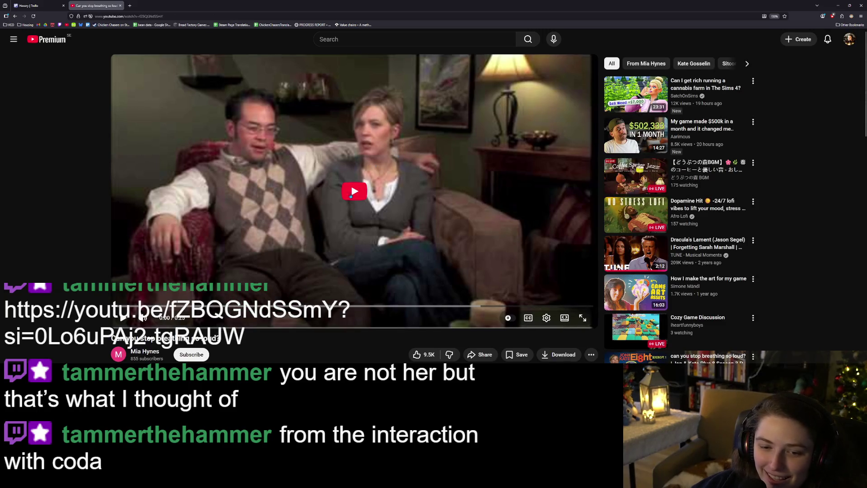
- Play the clip through to 0:25 with one pause, then close the YouTube tab
{"action": "left_click", "coordinate": [351, 195]}
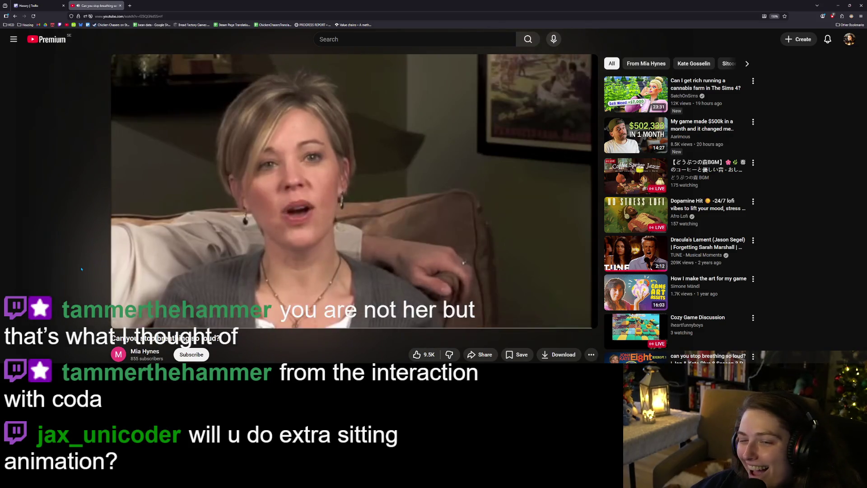
{"action": "left_click", "coordinate": [370, 241]}
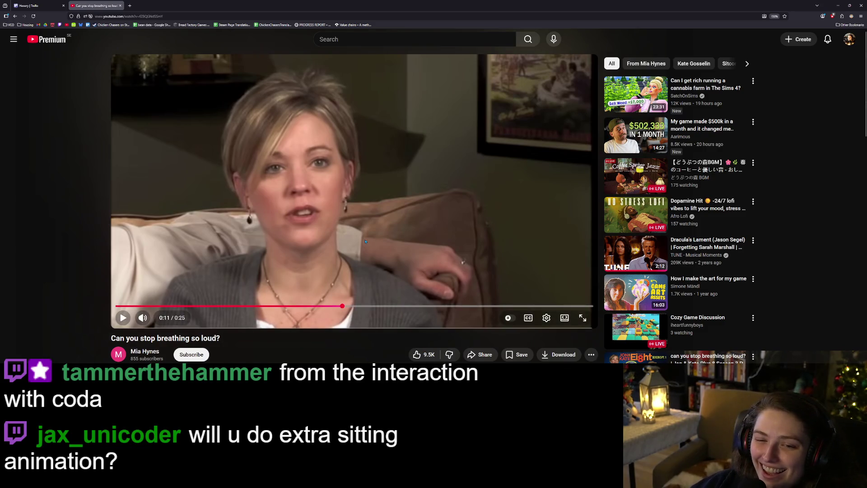
{"action": "left_click", "coordinate": [355, 237]}
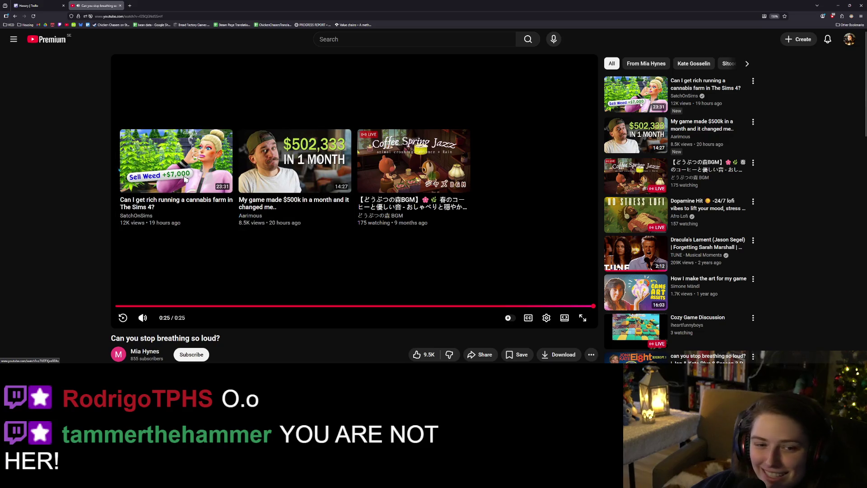
{"action": "left_click", "coordinate": [120, 6]}
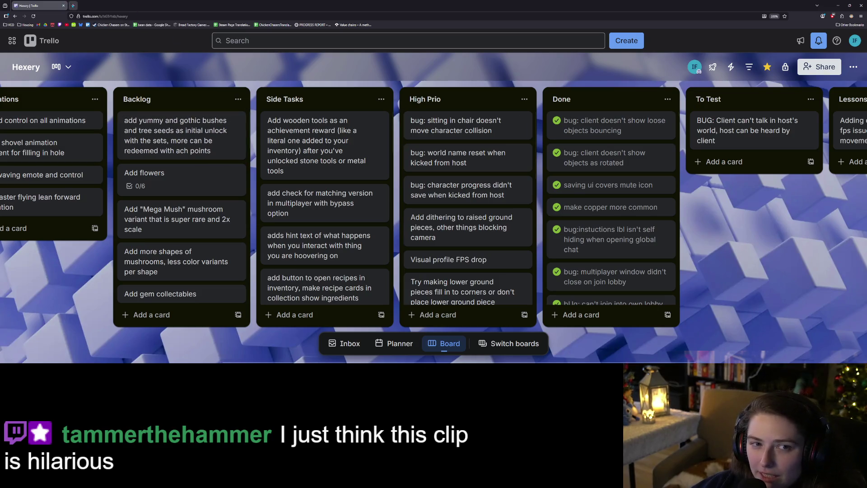
- Open Duolingo in a new tab, dismiss the media mini-player and start the Form basic sentences lesson
{"action": "left_click", "coordinate": [73, 6]}
{"action": "left_click", "coordinate": [73, 25]}
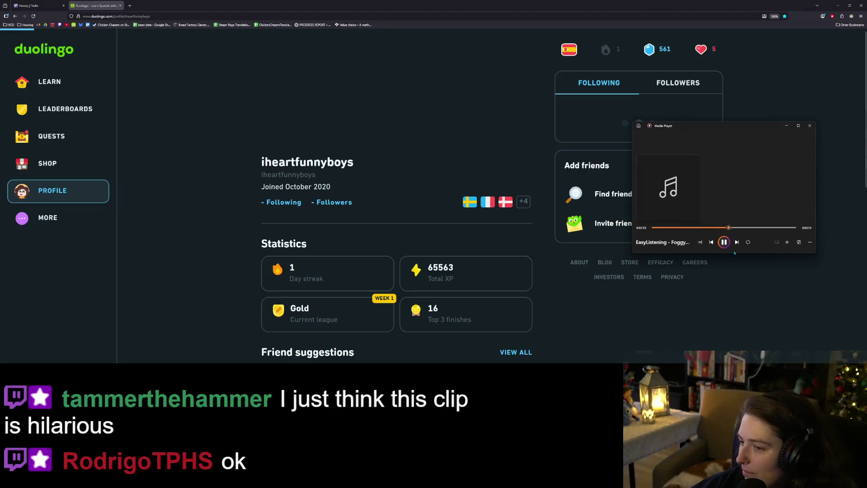
{"action": "left_click_drag", "start_coordinate": [786, 126], "coordinate": [791, 128]}
{"action": "left_click", "coordinate": [791, 128]}
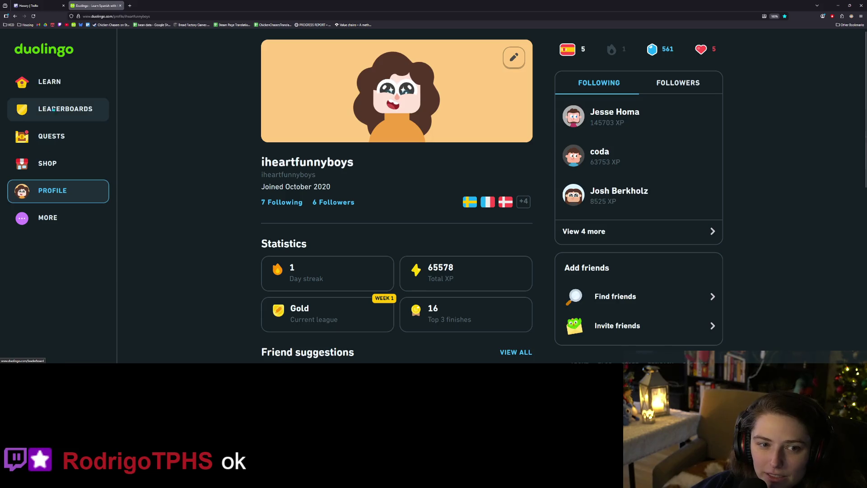
{"action": "left_click", "coordinate": [62, 86]}
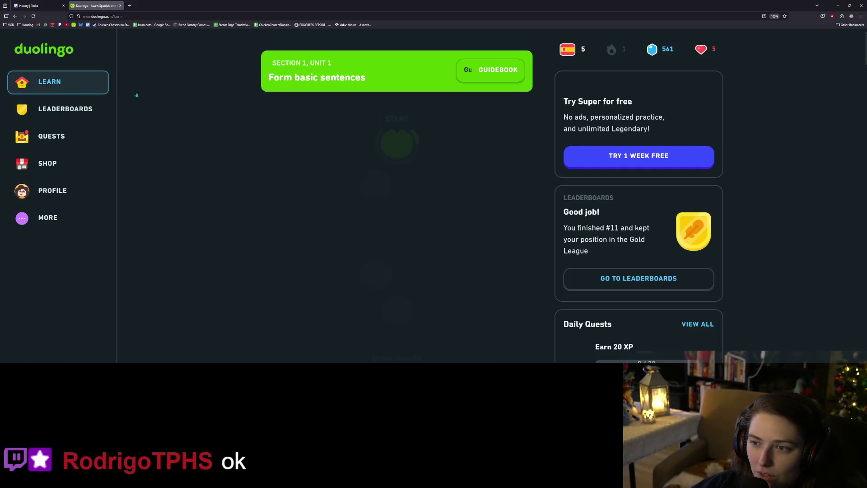
{"action": "left_click", "coordinate": [398, 149]}
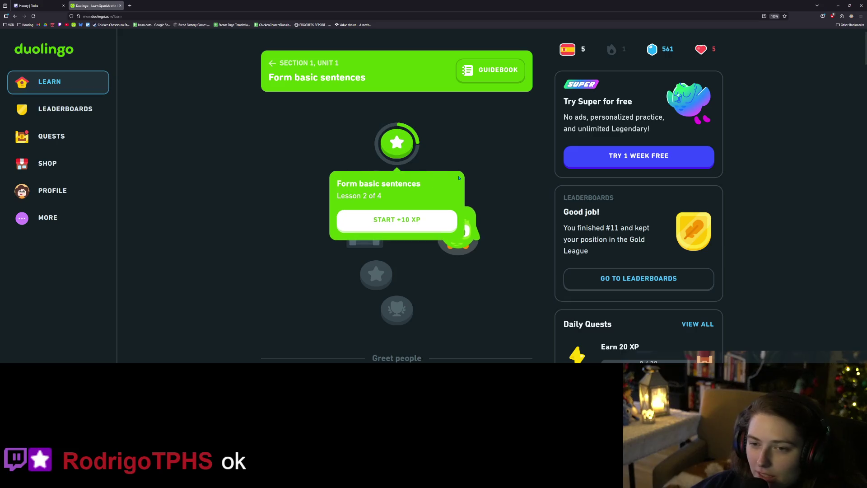
{"action": "left_click", "coordinate": [425, 225]}
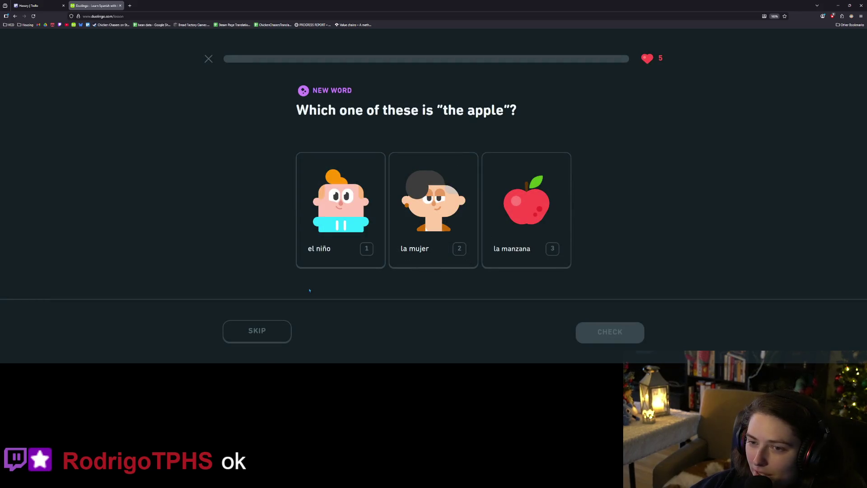
- Answer 'la manzana', 'Juan eats apples' and 'manzana' for apple correctly
{"action": "left_click", "coordinate": [532, 205]}
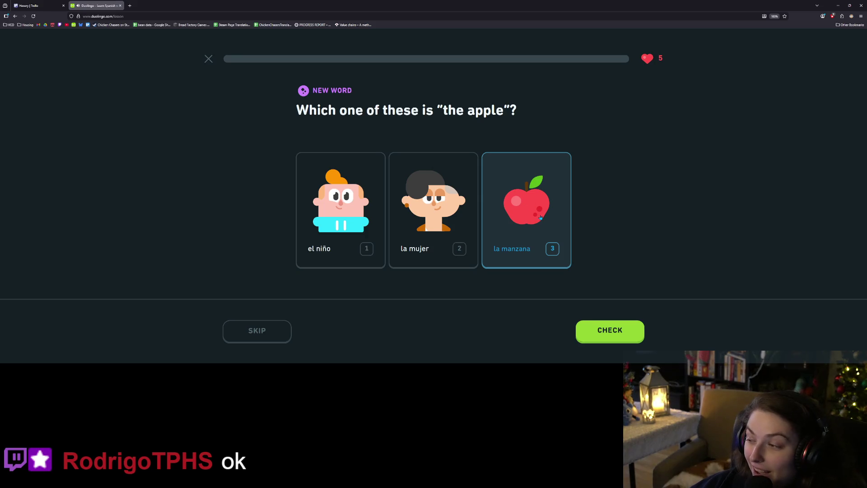
{"action": "left_click", "coordinate": [614, 327]}
{"action": "left_click", "coordinate": [614, 327]}
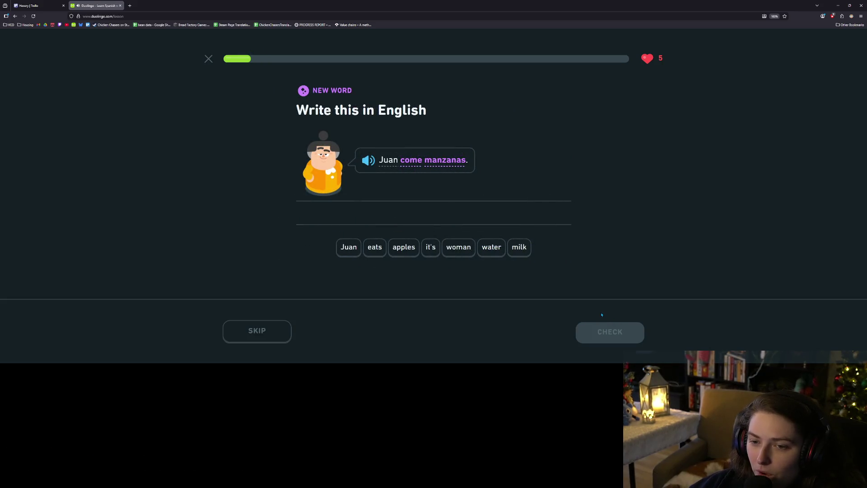
{"action": "left_click", "coordinate": [350, 246]}
{"action": "left_click", "coordinate": [374, 247]}
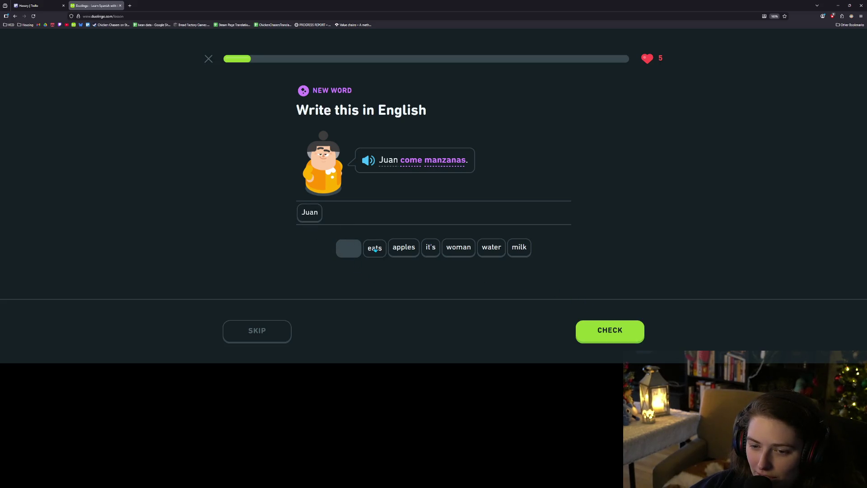
{"action": "left_click", "coordinate": [403, 247]}
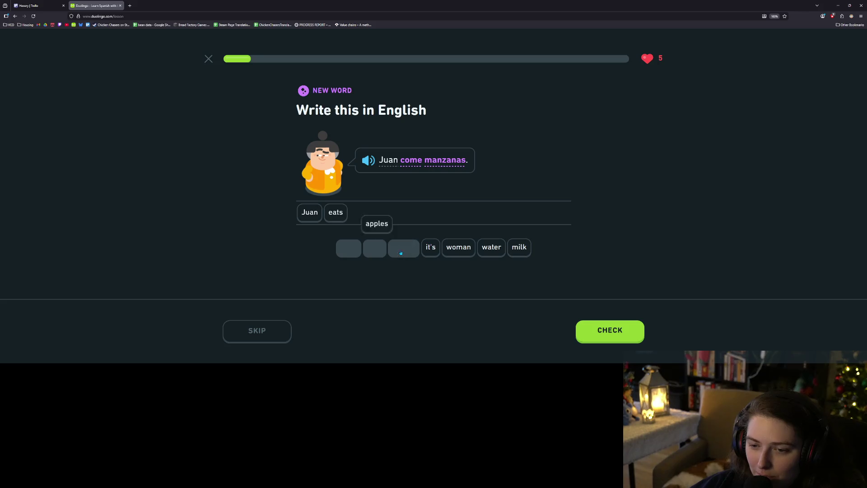
{"action": "left_click", "coordinate": [604, 333]}
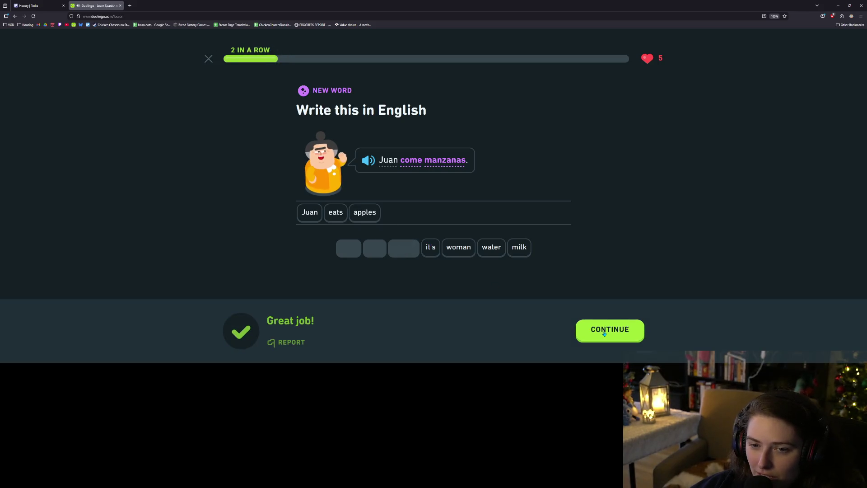
{"action": "left_click", "coordinate": [604, 334]}
{"action": "left_click", "coordinate": [441, 227]}
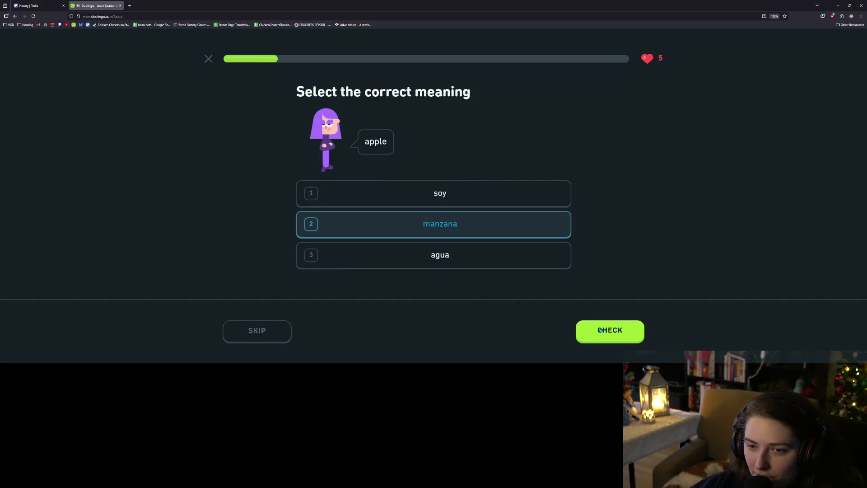
{"action": "left_click", "coordinate": [600, 330]}
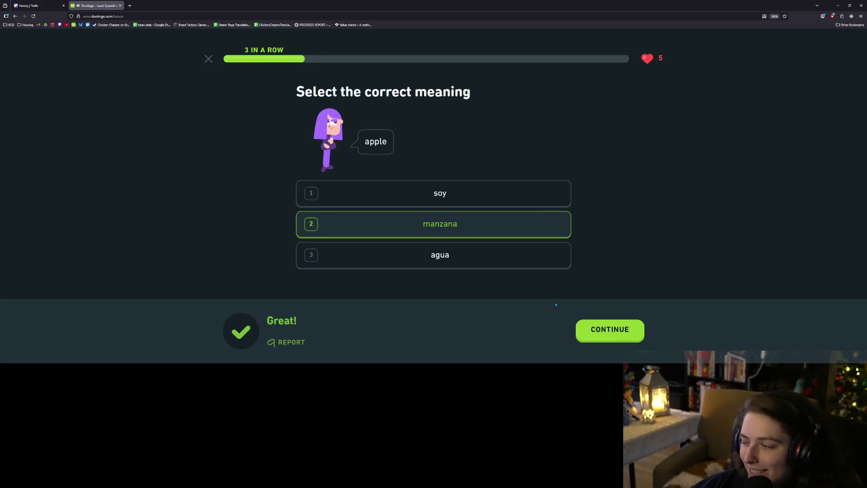
{"action": "left_click", "coordinate": [630, 332]}
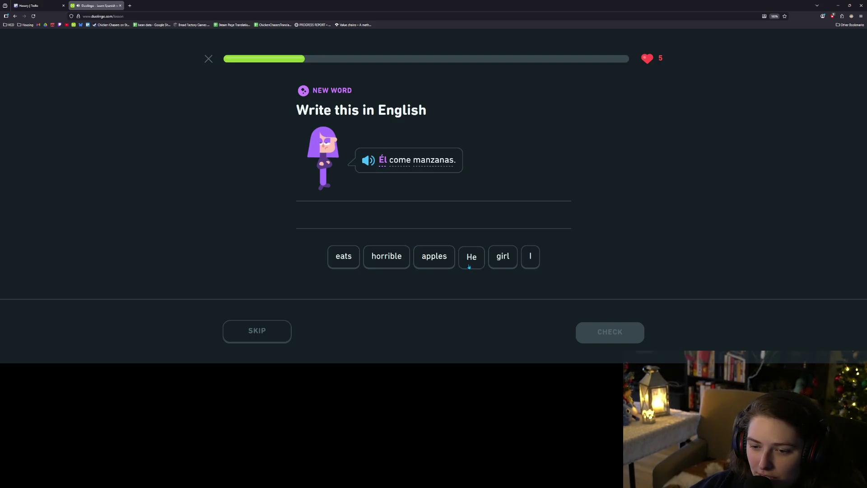
- Translate 'He eats apples' and 'He is a boy' correctly
{"action": "left_click", "coordinate": [468, 265]}
{"action": "left_click", "coordinate": [343, 258]}
{"action": "left_click", "coordinate": [436, 263]}
{"action": "left_click", "coordinate": [605, 330]}
{"action": "left_click", "coordinate": [616, 332]}
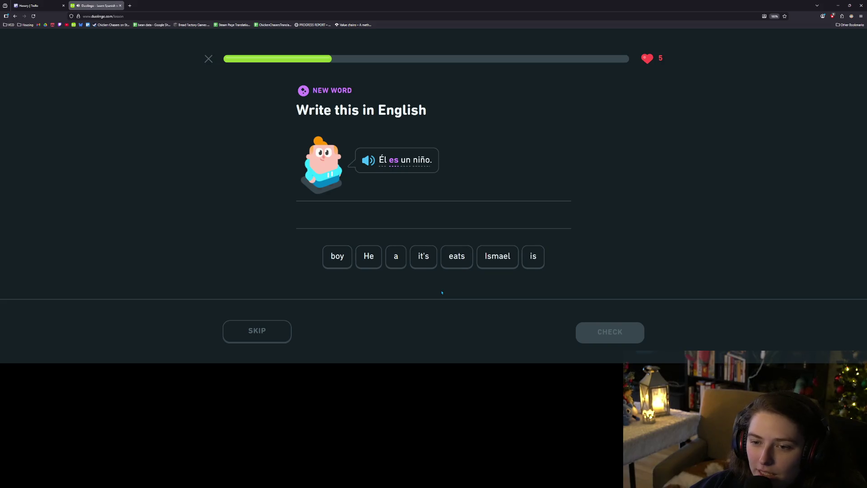
{"action": "left_click", "coordinate": [368, 256]}
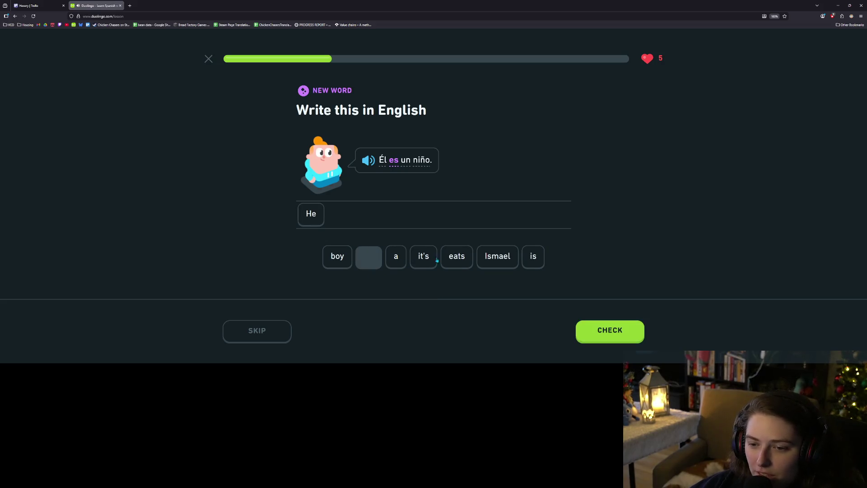
{"action": "left_click", "coordinate": [530, 256]}
{"action": "left_click", "coordinate": [396, 256]}
{"action": "left_click", "coordinate": [337, 256]}
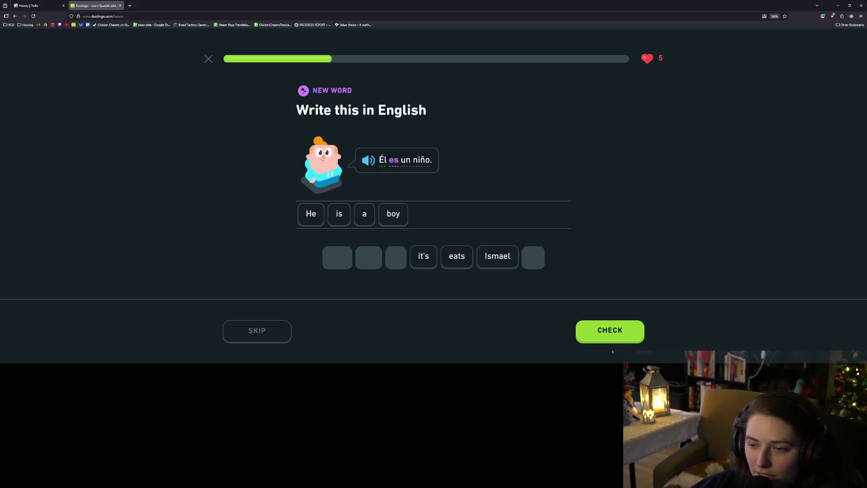
{"action": "left_click", "coordinate": [617, 336]}
{"action": "left_click", "coordinate": [614, 335]}
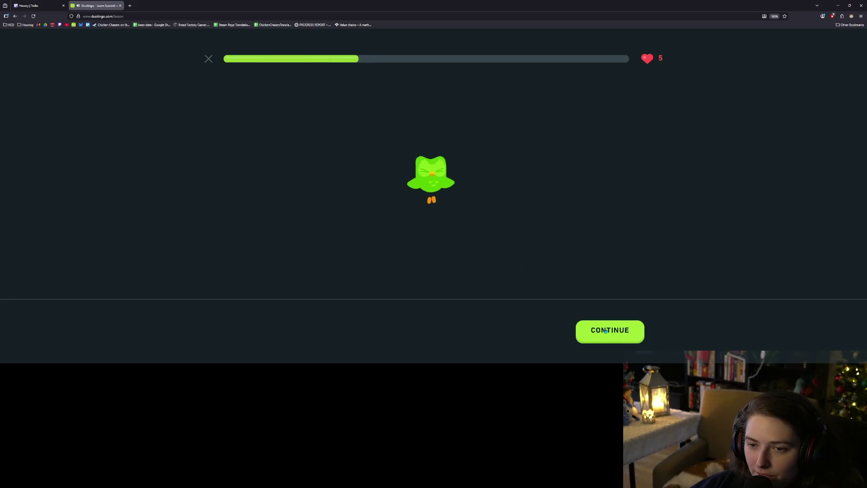
- Build the heard sentence 'Él es un hombre' and submit it
{"action": "left_click", "coordinate": [476, 226]}
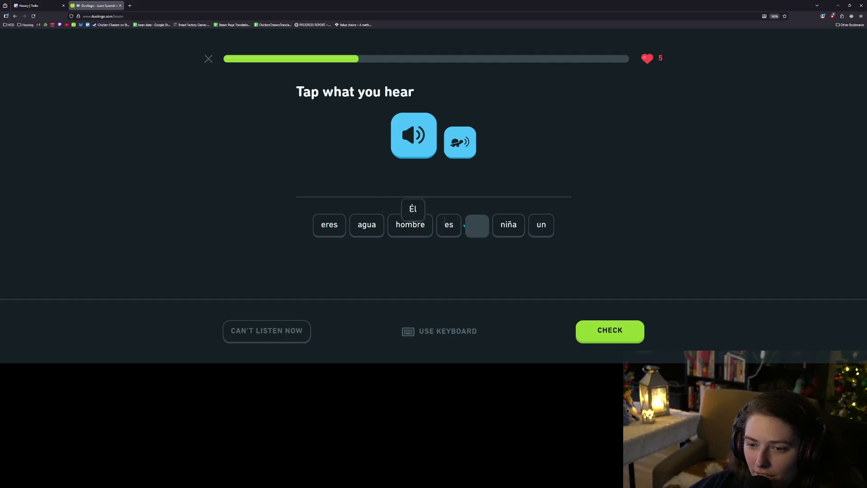
{"action": "left_click", "coordinate": [449, 226]}
{"action": "left_click", "coordinate": [541, 226]}
{"action": "left_click", "coordinate": [430, 230]}
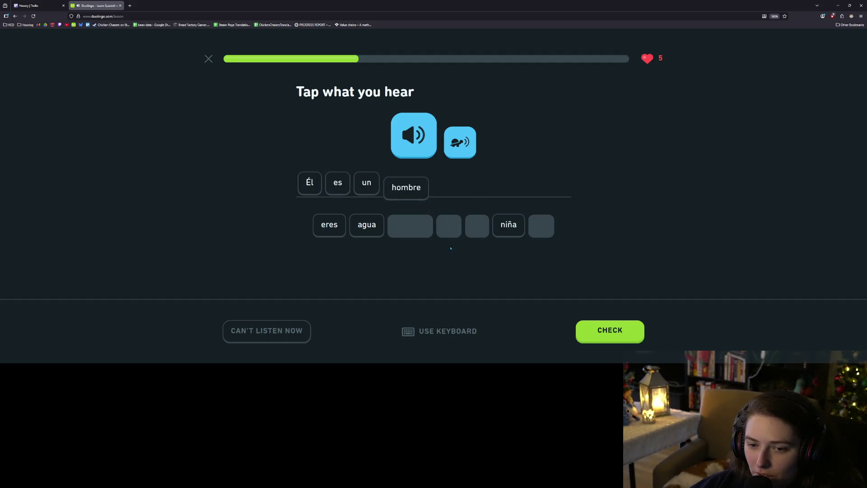
{"action": "left_click", "coordinate": [599, 329]}
{"action": "left_click", "coordinate": [598, 328]}
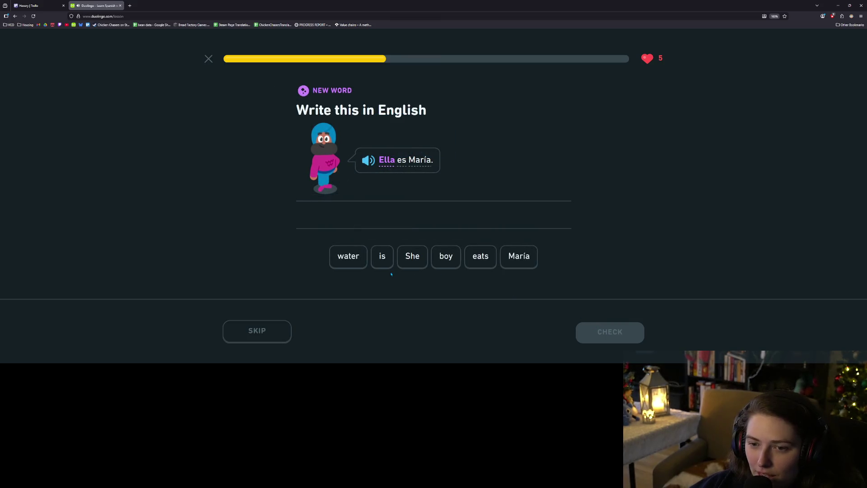
- Translate 'She is María' and 'You're Ana', continuing to the matching pairs exercise
{"action": "left_click", "coordinate": [415, 265]}
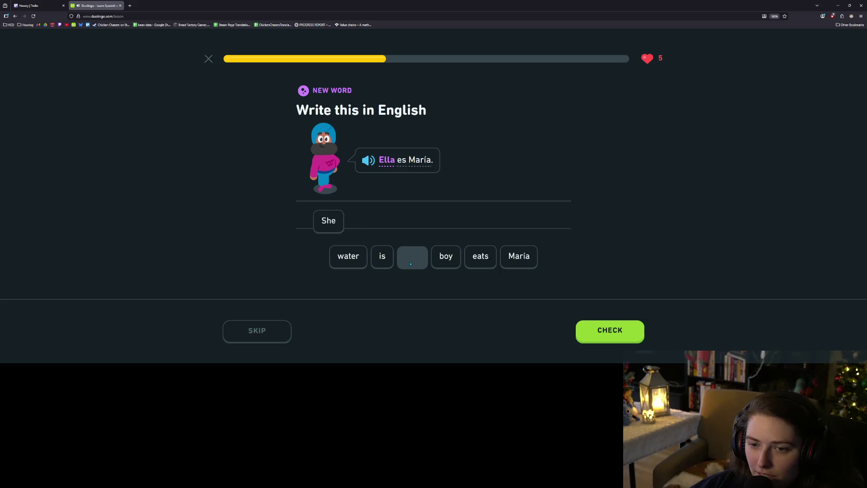
{"action": "left_click", "coordinate": [382, 258]}
{"action": "left_click", "coordinate": [519, 264]}
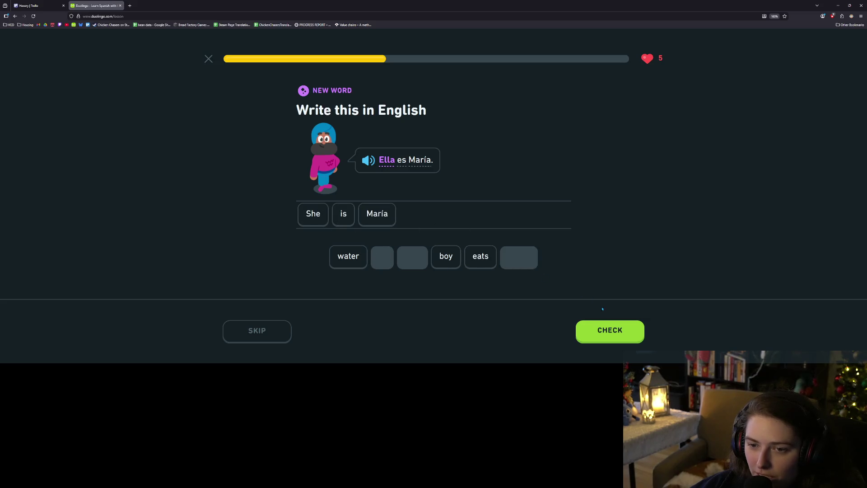
{"action": "left_click", "coordinate": [601, 332]}
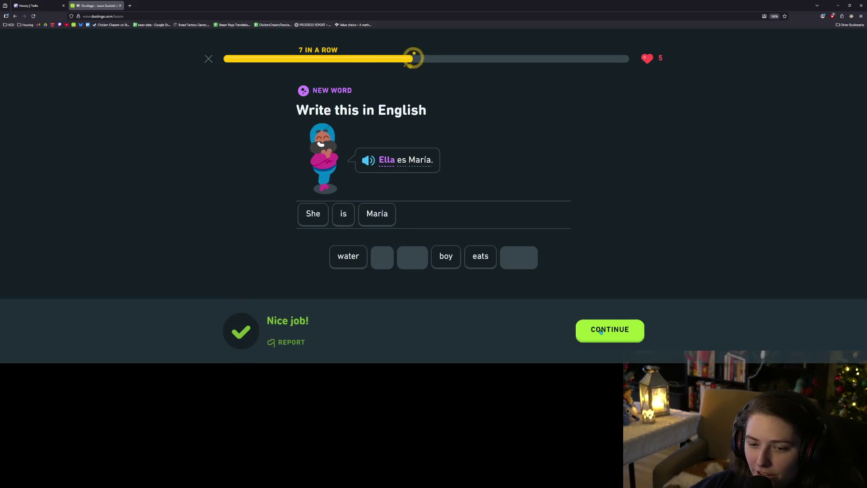
{"action": "left_click", "coordinate": [601, 332]}
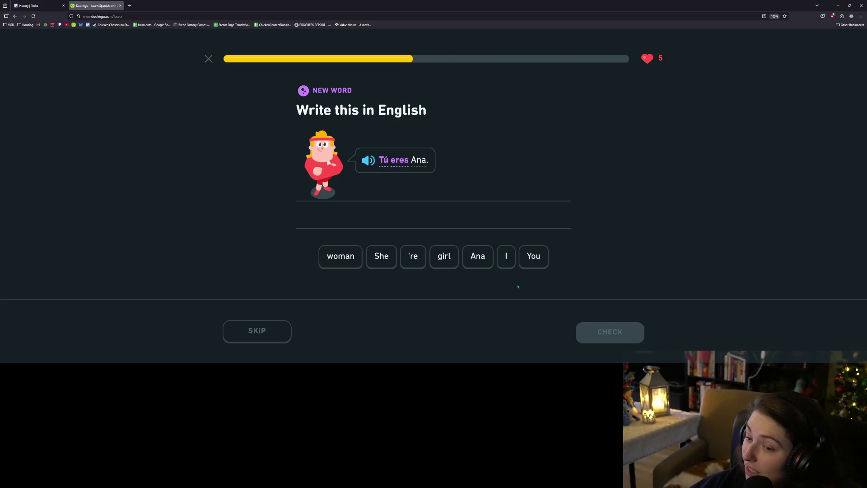
{"action": "left_click", "coordinate": [533, 258]}
{"action": "left_click", "coordinate": [410, 259]}
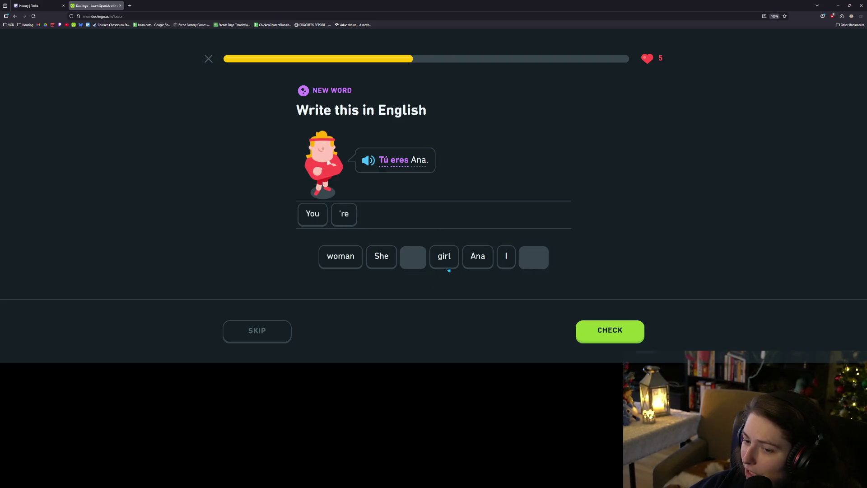
{"action": "left_click", "coordinate": [478, 257]}
{"action": "left_click", "coordinate": [614, 334]}
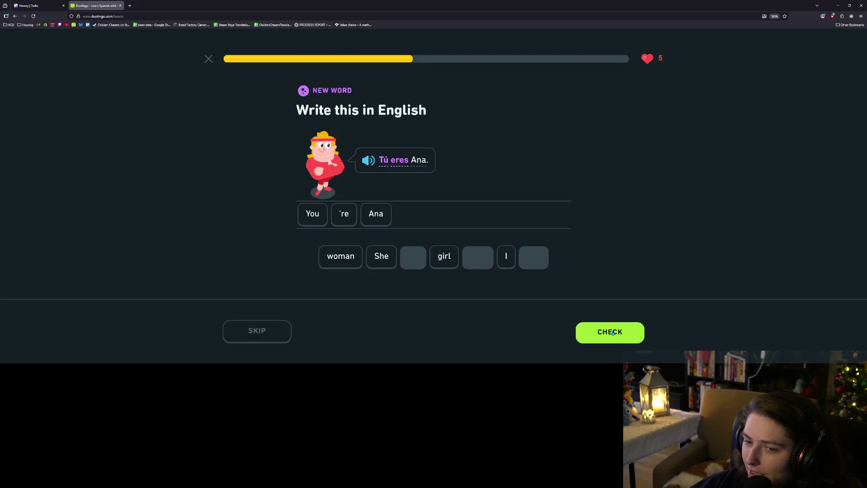
{"action": "left_click", "coordinate": [612, 334]}
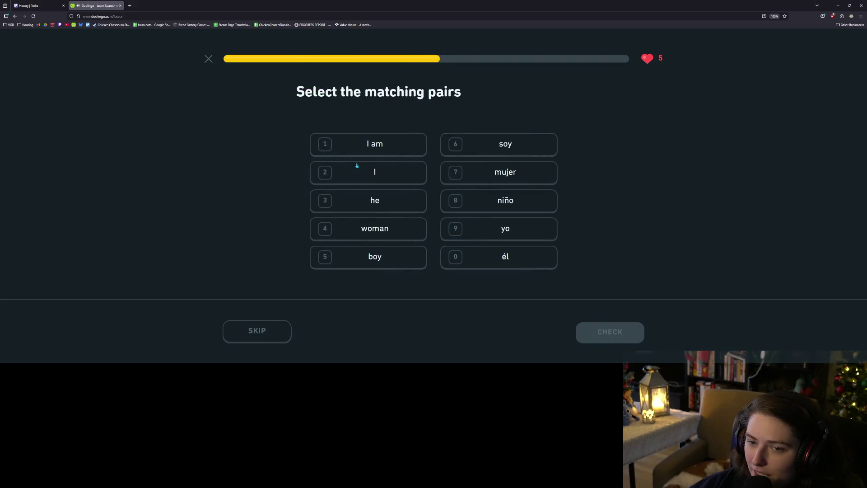
- Match 'I am' with 'soy' and 'I' with 'yo'
{"action": "left_click", "coordinate": [387, 145]}
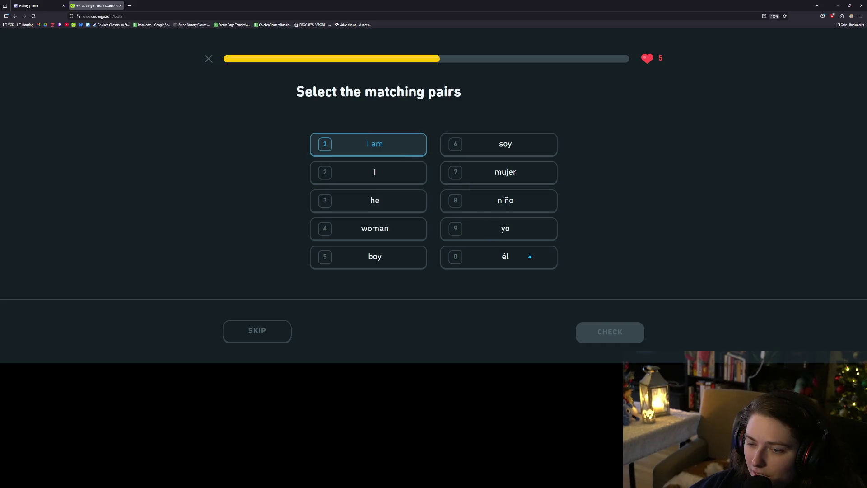
{"action": "left_click", "coordinate": [524, 233]}
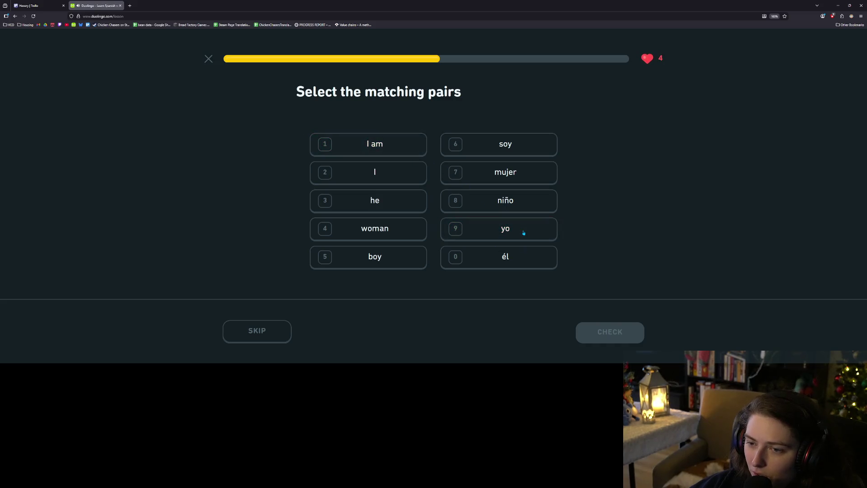
{"action": "left_click", "coordinate": [410, 147]}
{"action": "left_click", "coordinate": [503, 148]}
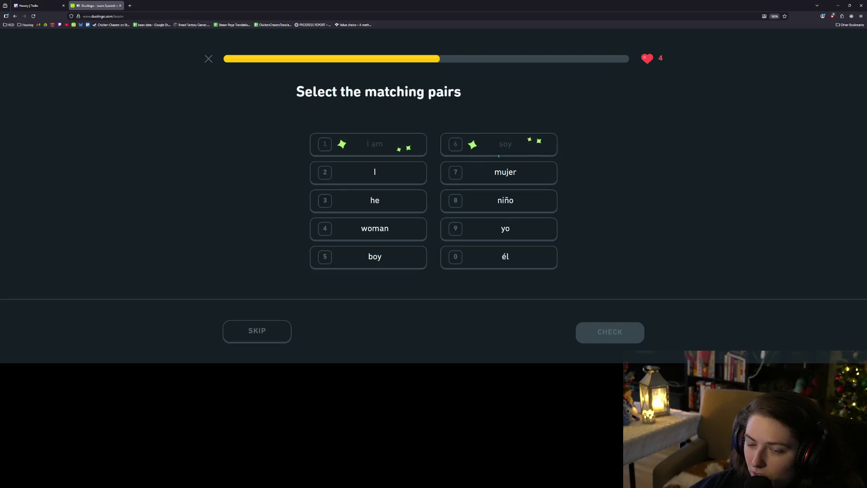
{"action": "left_click", "coordinate": [415, 172]}
{"action": "left_click", "coordinate": [520, 236]}
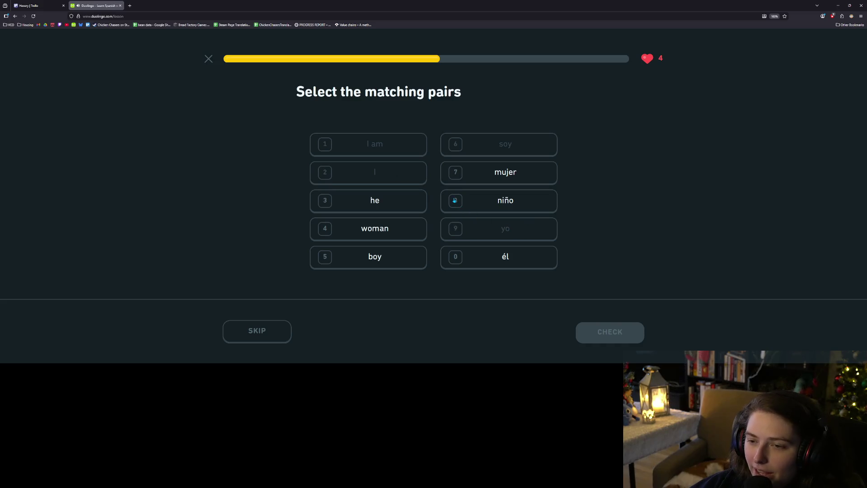
- Match he–él, woman–mujer and boy–niño, then continue to the next exercise
{"action": "left_click", "coordinate": [420, 205]}
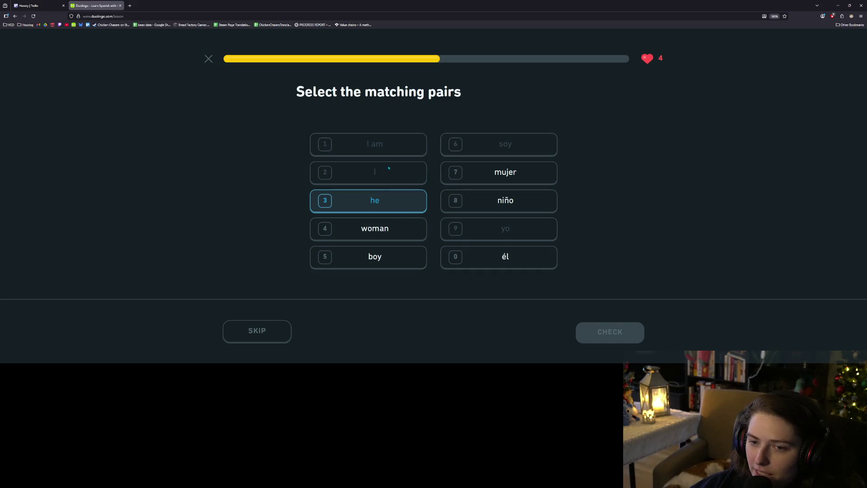
{"action": "left_click", "coordinate": [393, 202]}
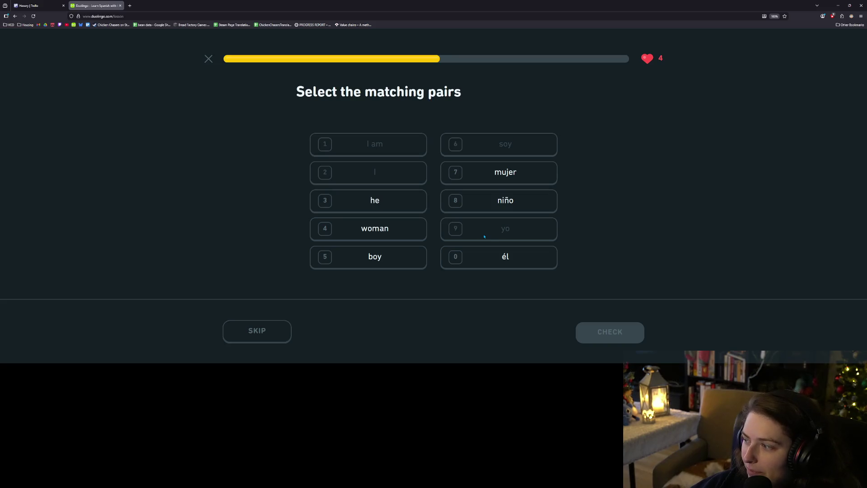
{"action": "left_click", "coordinate": [388, 204]}
{"action": "left_click", "coordinate": [504, 256]}
{"action": "left_click", "coordinate": [419, 234]}
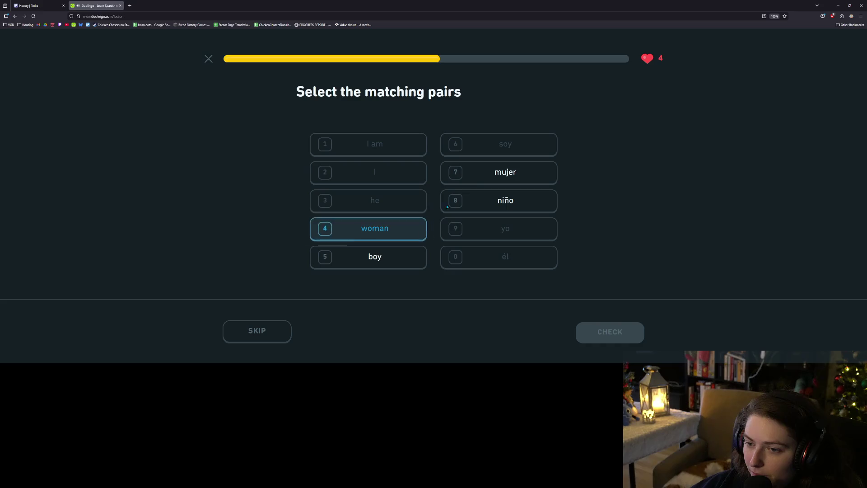
{"action": "left_click", "coordinate": [507, 176]}
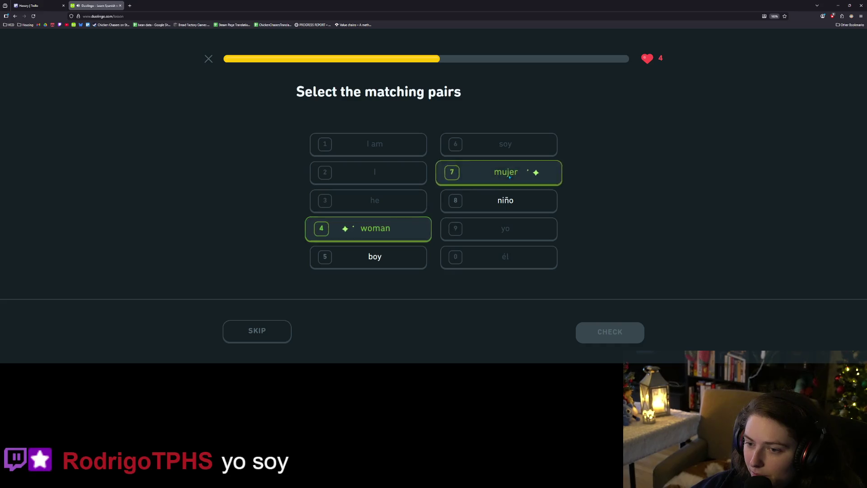
{"action": "left_click", "coordinate": [400, 262]}
{"action": "left_click", "coordinate": [503, 204]}
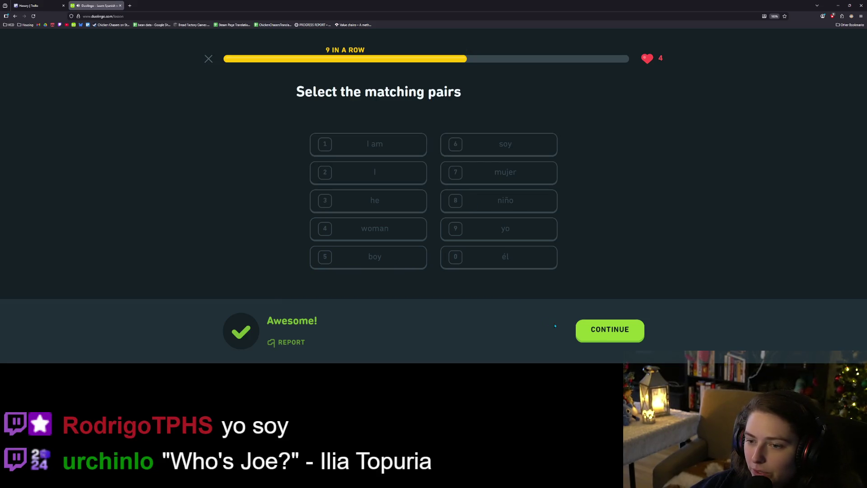
{"action": "left_click", "coordinate": [597, 333]}
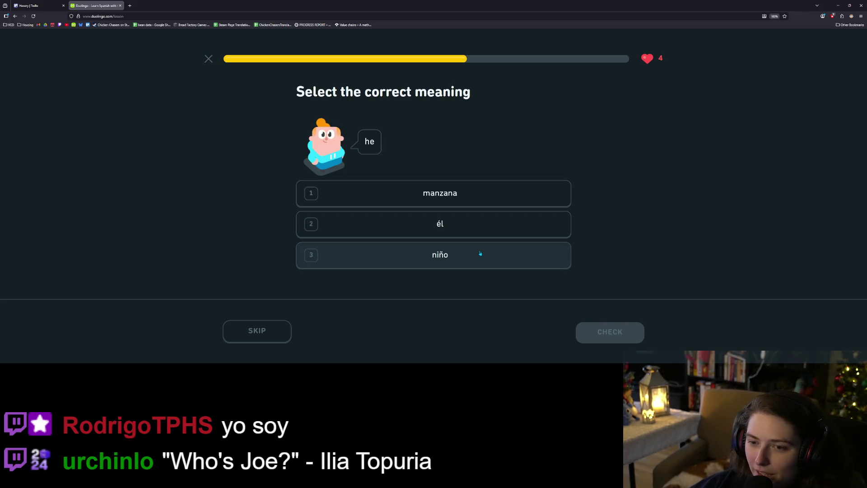
- Answer 'él' as the meaning of 'he' and continue past the streak screen
{"action": "left_click", "coordinate": [466, 226]}
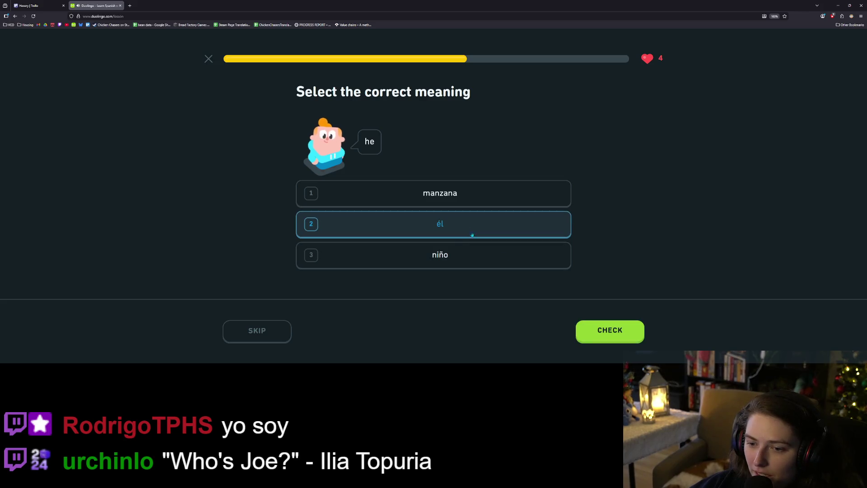
{"action": "left_click", "coordinate": [610, 334]}
{"action": "left_click", "coordinate": [605, 329]}
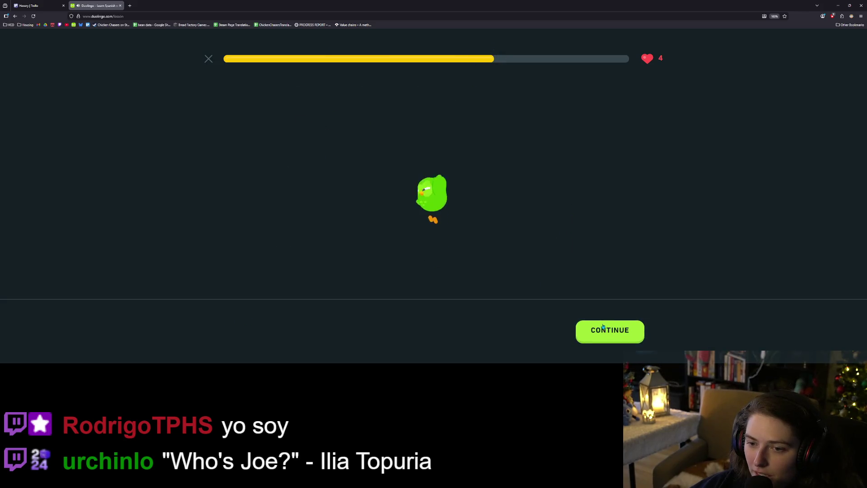
{"action": "left_click", "coordinate": [602, 326]}
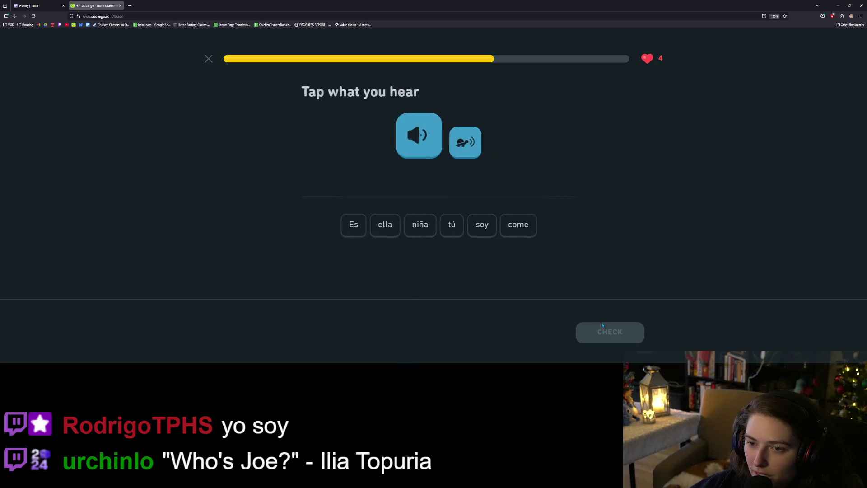
- Build 'Es ella' for the listening exercise and submit it
{"action": "left_click", "coordinate": [356, 232]}
{"action": "left_click", "coordinate": [378, 227]}
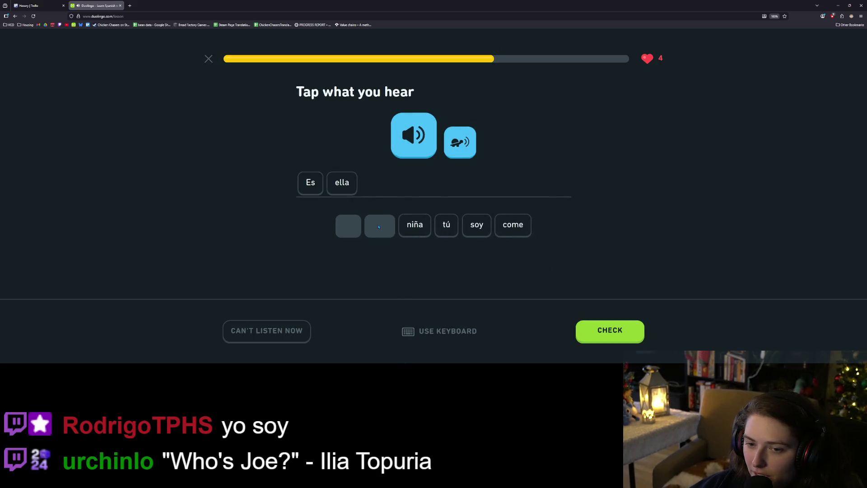
{"action": "left_click", "coordinate": [615, 333]}
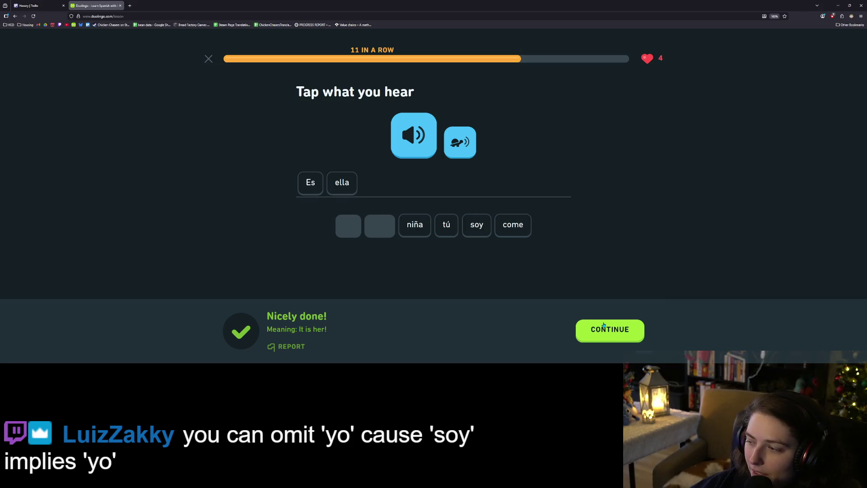
{"action": "left_click", "coordinate": [605, 332]}
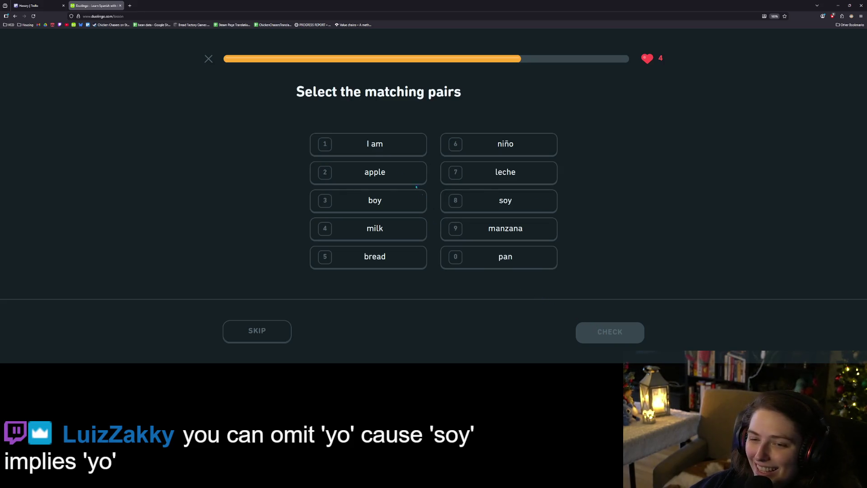
- Match I am–soy, apple–manzana, boy–niño, milk–leche and bread–pan, then continue
{"action": "left_click", "coordinate": [380, 151]}
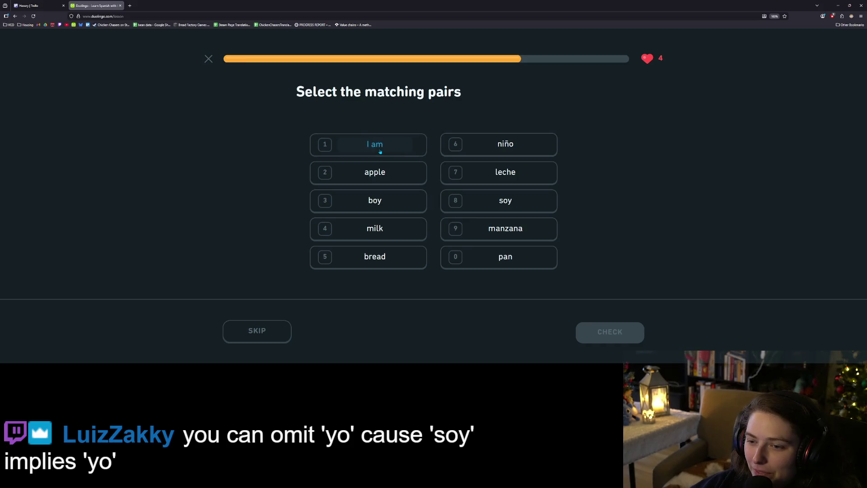
{"action": "left_click", "coordinate": [484, 202]}
{"action": "left_click", "coordinate": [403, 172]}
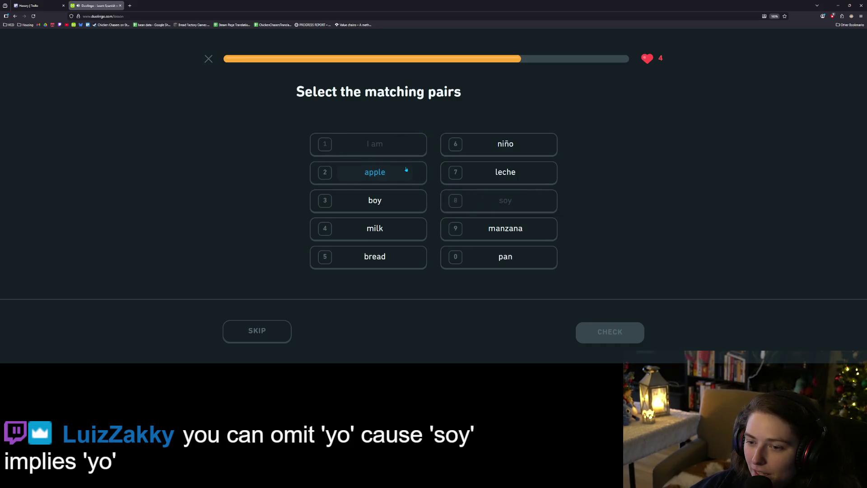
{"action": "left_click", "coordinate": [483, 226]}
{"action": "left_click", "coordinate": [400, 201]}
{"action": "left_click", "coordinate": [515, 146]}
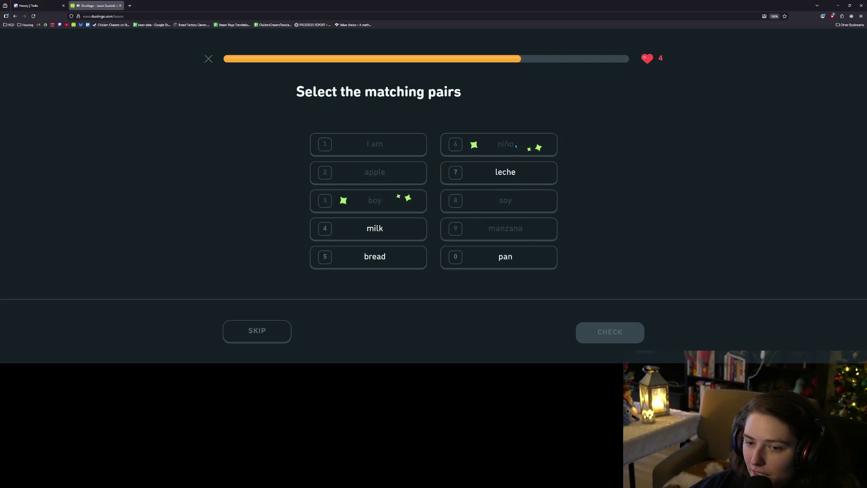
{"action": "left_click", "coordinate": [414, 236]}
{"action": "left_click", "coordinate": [517, 174]}
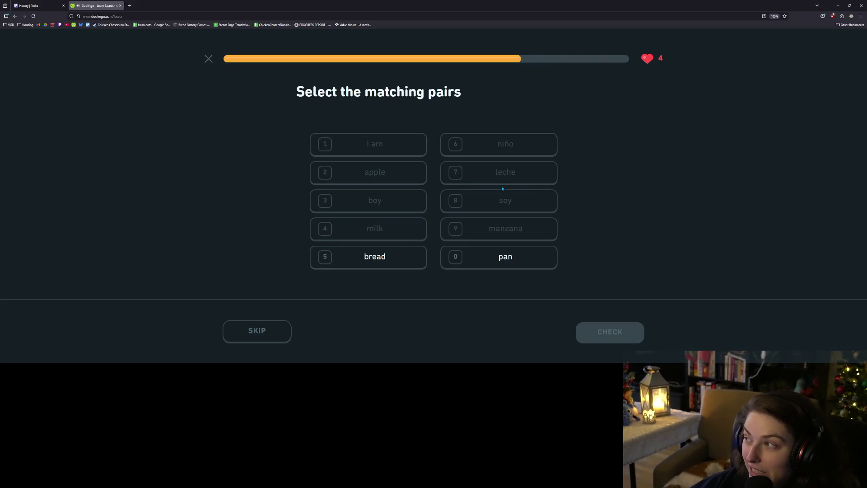
{"action": "left_click", "coordinate": [394, 265]}
{"action": "left_click", "coordinate": [456, 264]}
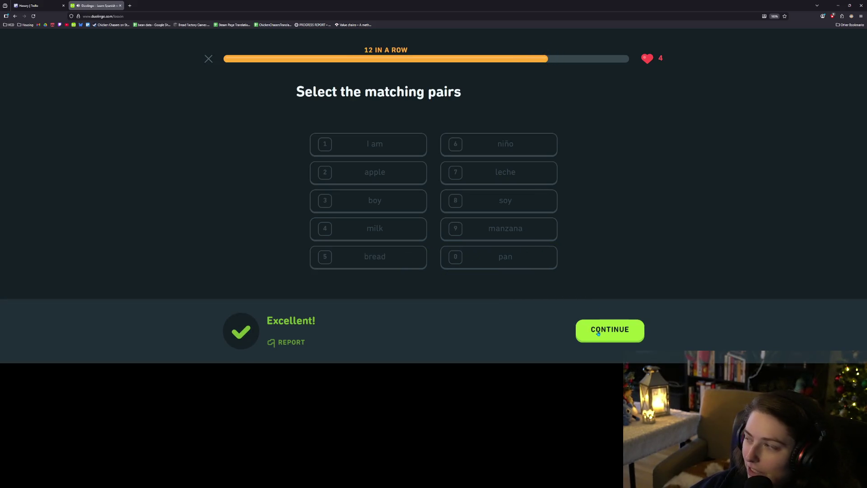
{"action": "left_click", "coordinate": [599, 332]}
{"action": "left_click", "coordinate": [621, 341]}
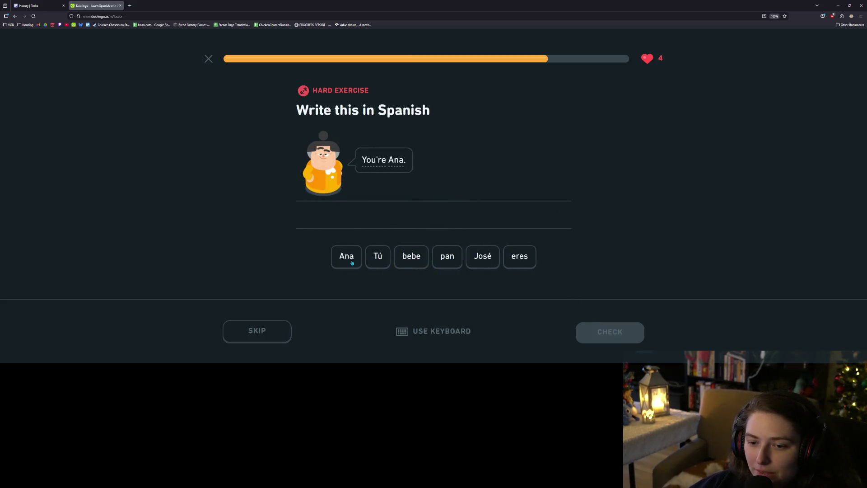
- Write 'You're Ana' as 'Tú eres Ana' and submit it
{"action": "left_click", "coordinate": [378, 262]}
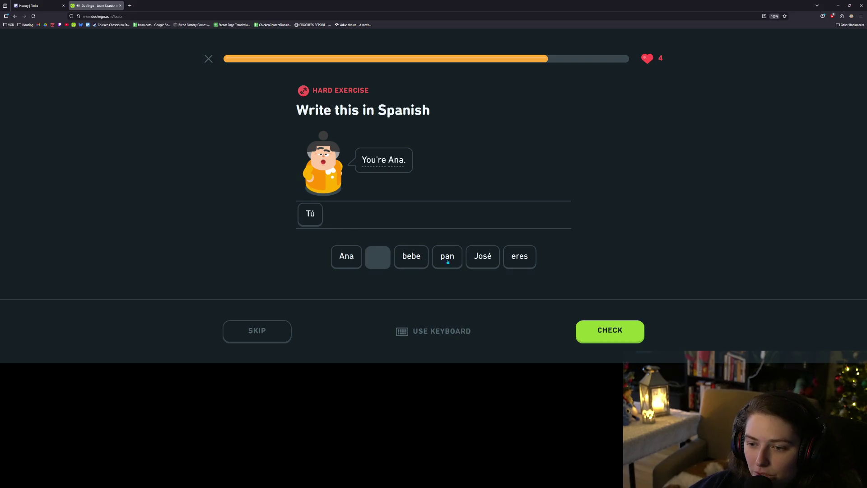
{"action": "left_click", "coordinate": [520, 266]}
{"action": "left_click", "coordinate": [347, 256]}
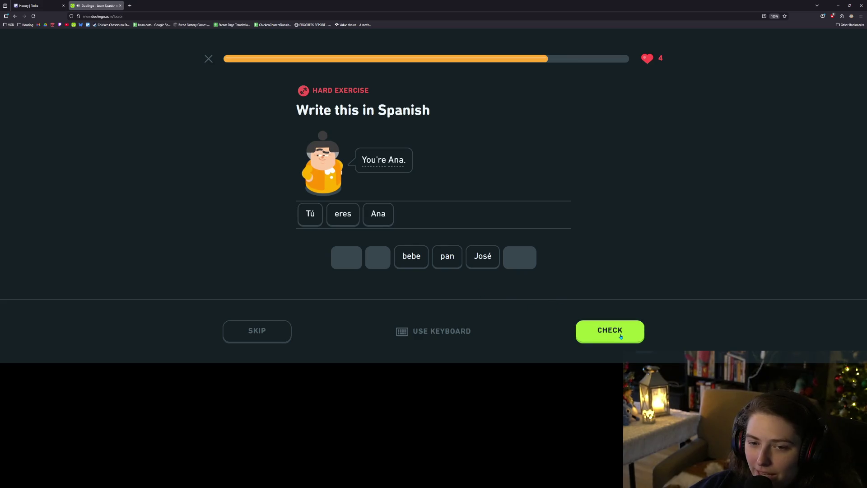
{"action": "left_click", "coordinate": [373, 216]}
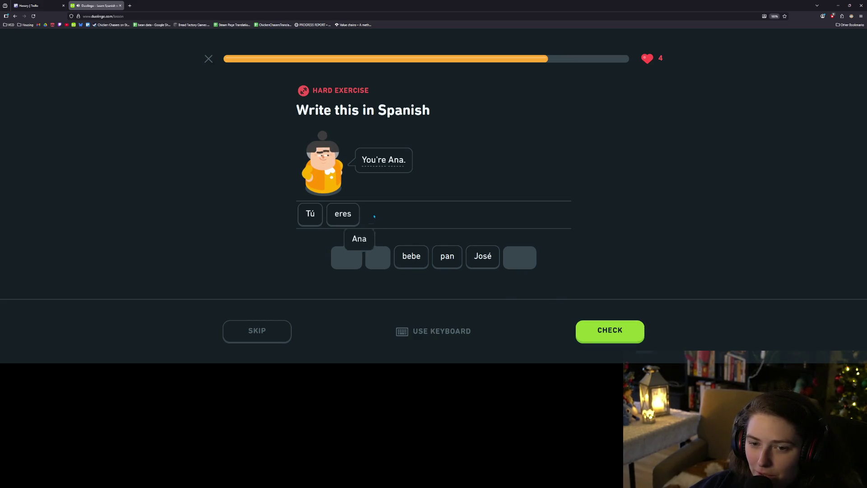
{"action": "left_click", "coordinate": [353, 257]}
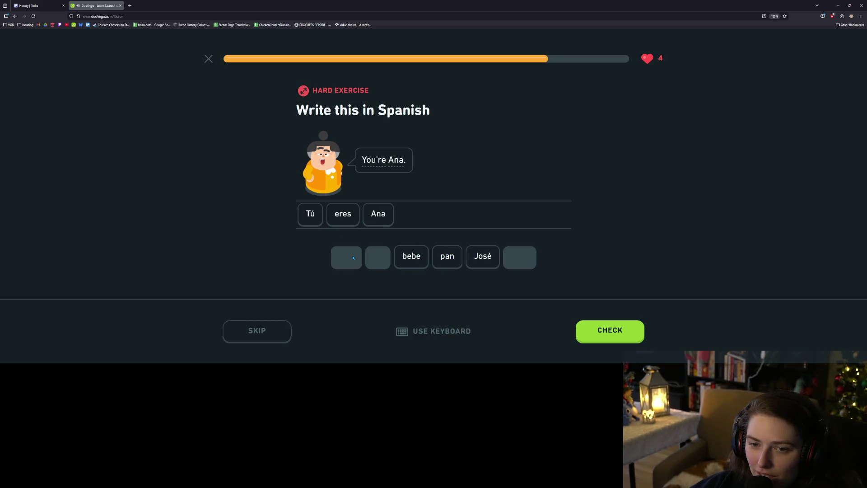
{"action": "left_click", "coordinate": [609, 330]}
{"action": "left_click", "coordinate": [610, 329]}
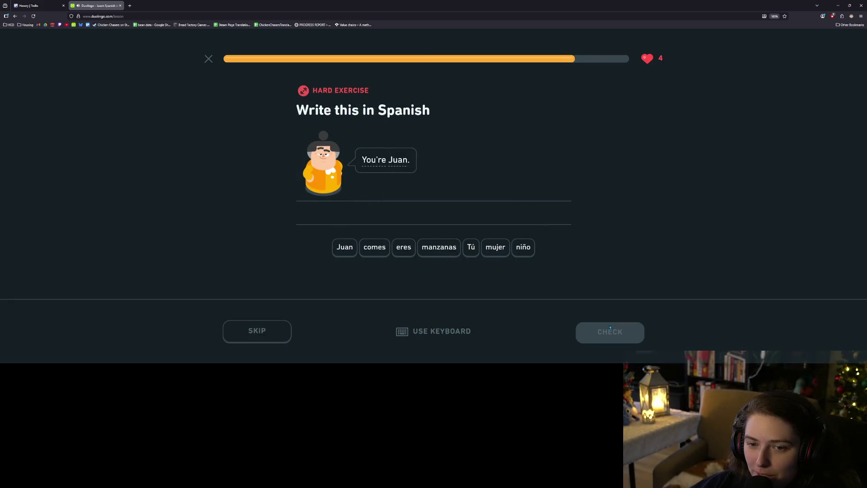
- Write 'You're Juan' as 'Tú eres Juan' and submit it
{"action": "left_click", "coordinate": [476, 255]}
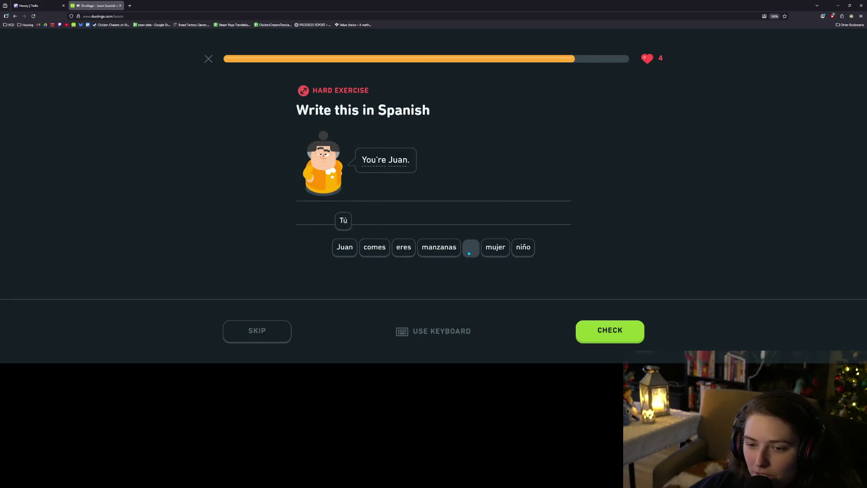
{"action": "left_click", "coordinate": [405, 253]}
{"action": "left_click", "coordinate": [345, 255]}
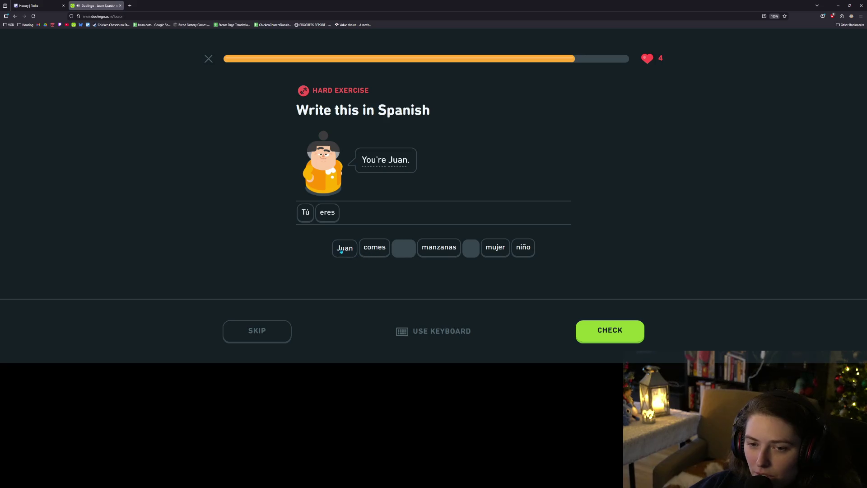
{"action": "left_click", "coordinate": [598, 326]}
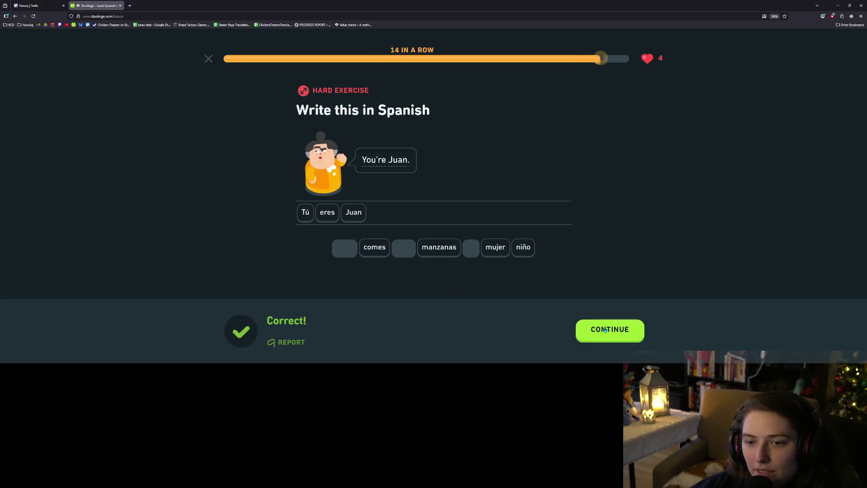
{"action": "left_click", "coordinate": [597, 325]}
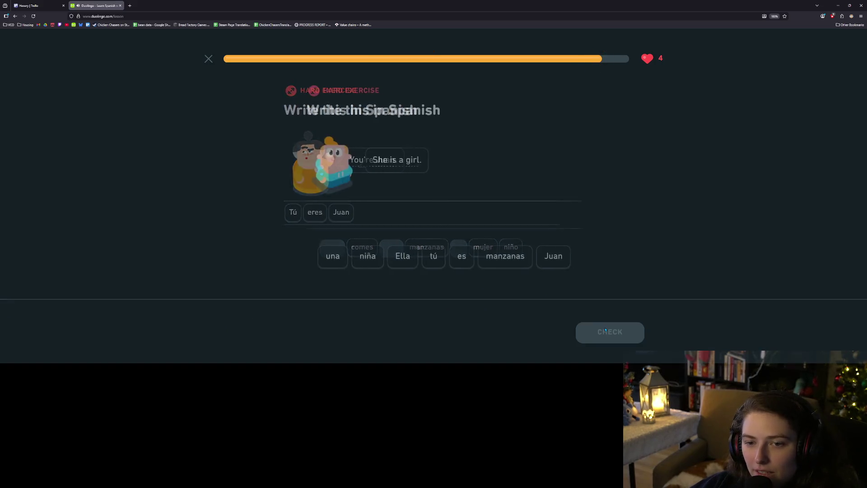
- Write 'She is a girl' as 'Ella es una niña' and finish the lesson
{"action": "left_click", "coordinate": [392, 265]}
{"action": "left_click", "coordinate": [314, 222]}
{"action": "left_click", "coordinate": [387, 260]}
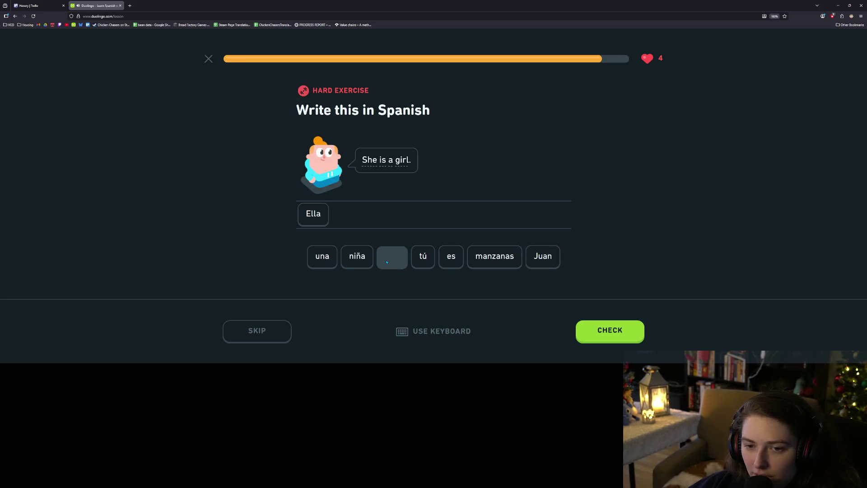
{"action": "left_click", "coordinate": [314, 223]}
{"action": "left_click", "coordinate": [388, 262]}
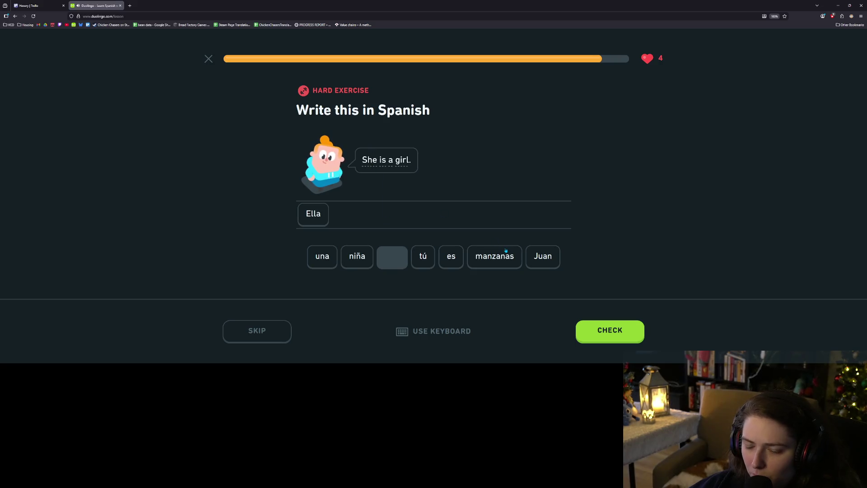
{"action": "left_click", "coordinate": [450, 261]}
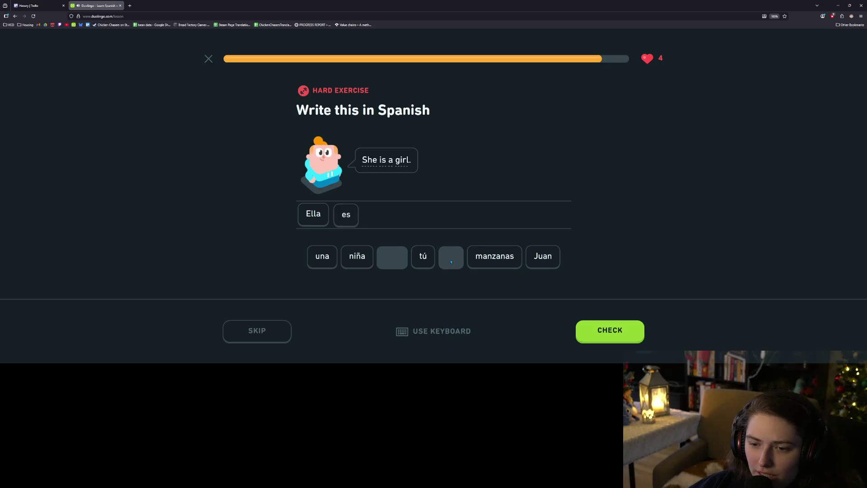
{"action": "left_click", "coordinate": [321, 262]}
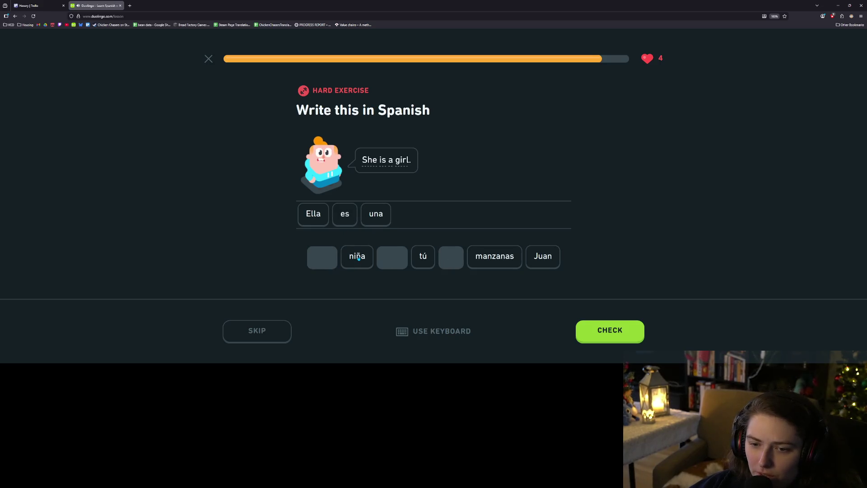
{"action": "left_click", "coordinate": [357, 260]}
{"action": "left_click", "coordinate": [625, 337]}
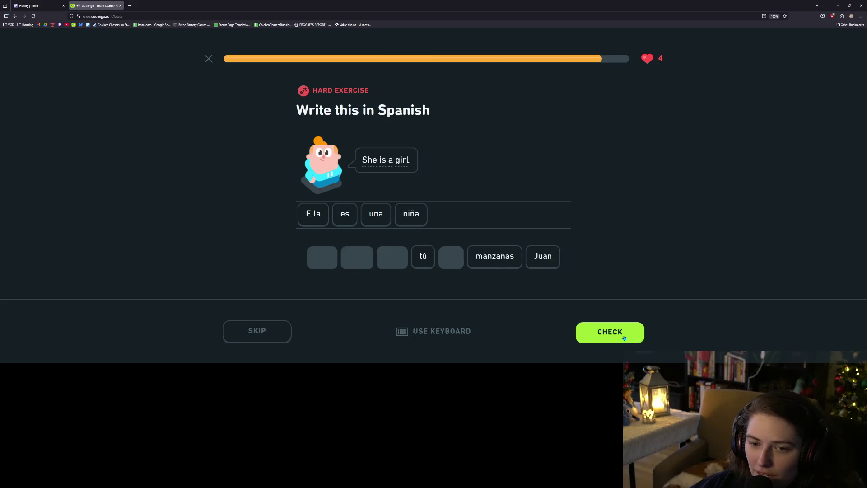
{"action": "left_click", "coordinate": [625, 337]}
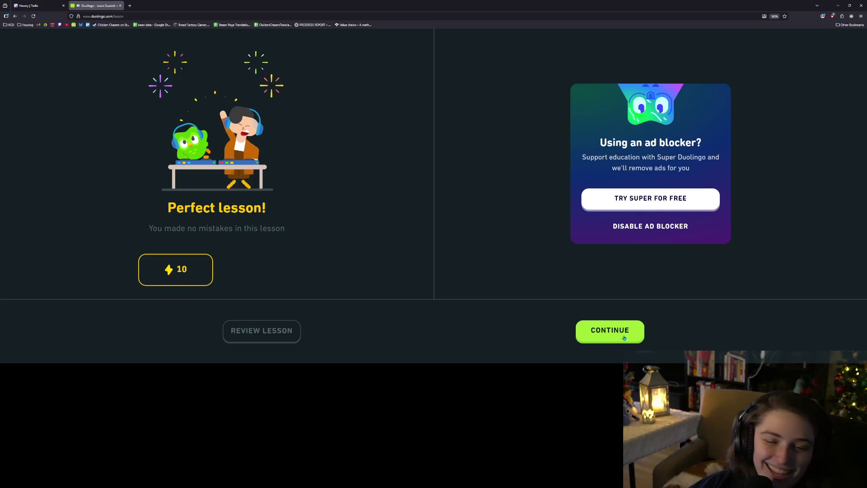
- Continue through the streak, daily quest and reward chest screens, then start the next lesson
{"action": "left_click", "coordinate": [614, 334]}
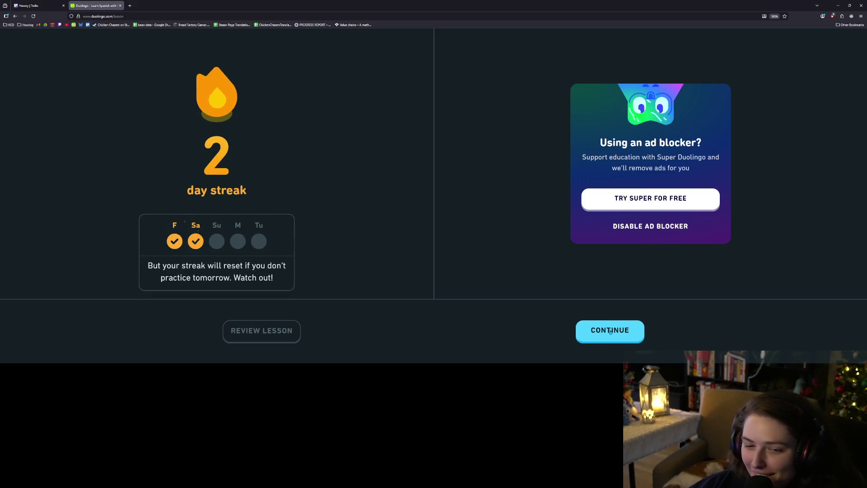
{"action": "left_click", "coordinate": [614, 335]}
{"action": "left_click", "coordinate": [614, 336]}
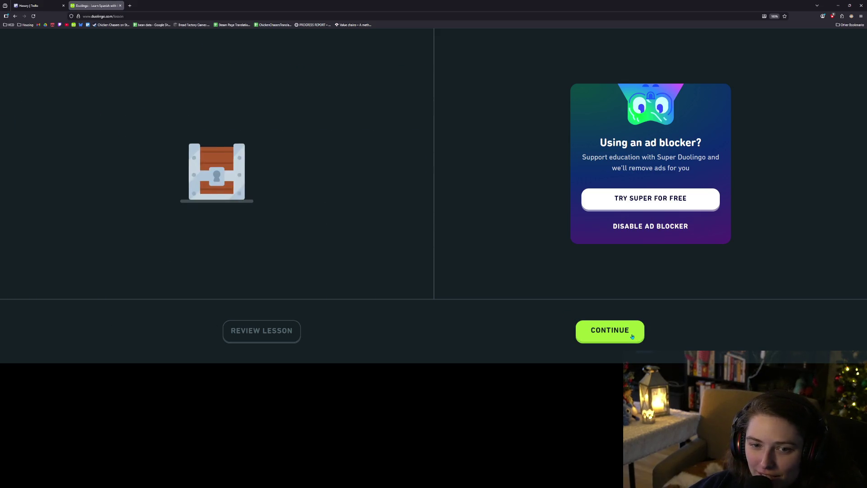
{"action": "left_click", "coordinate": [630, 335]}
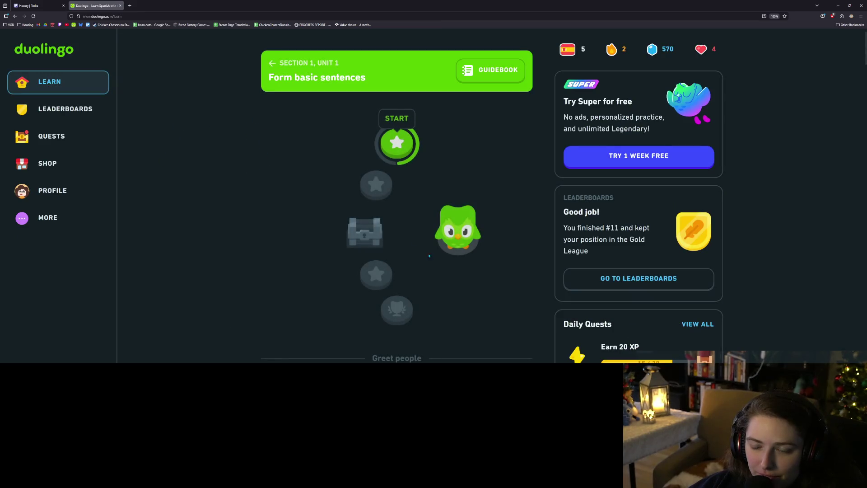
{"action": "left_click", "coordinate": [420, 219]}
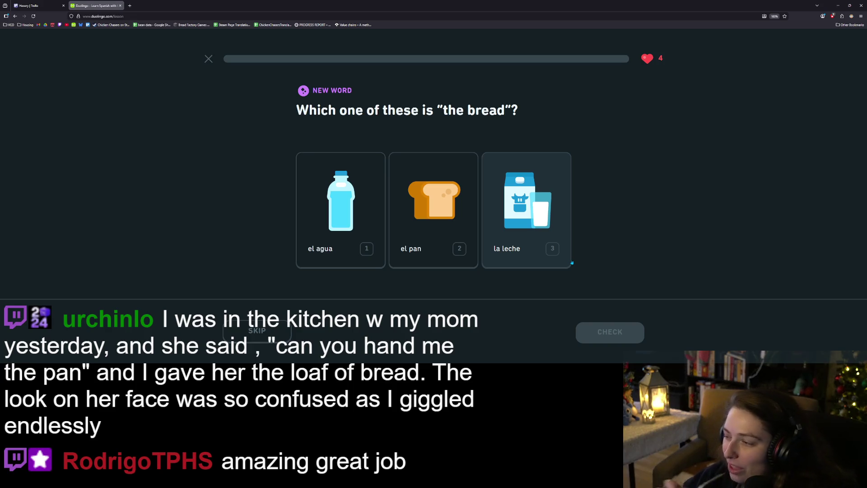
- Choose 'el pan' for bread and 'la leche' for milk
{"action": "left_click", "coordinate": [443, 230]}
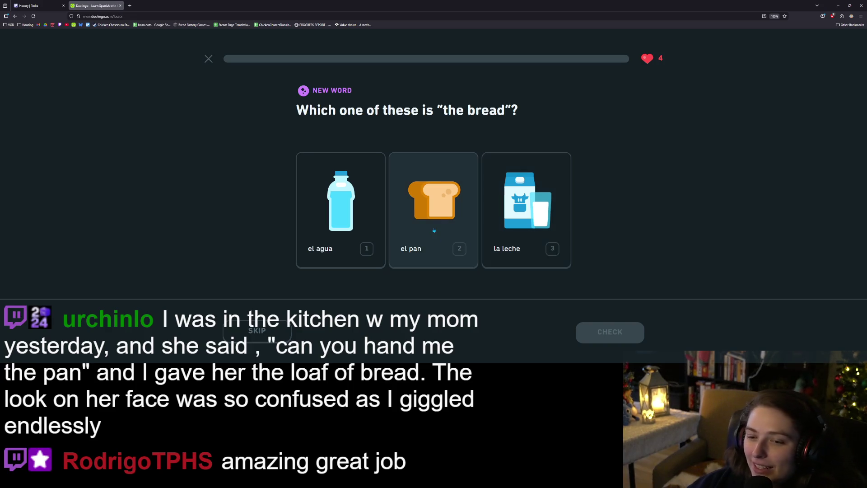
{"action": "left_click", "coordinate": [610, 331]}
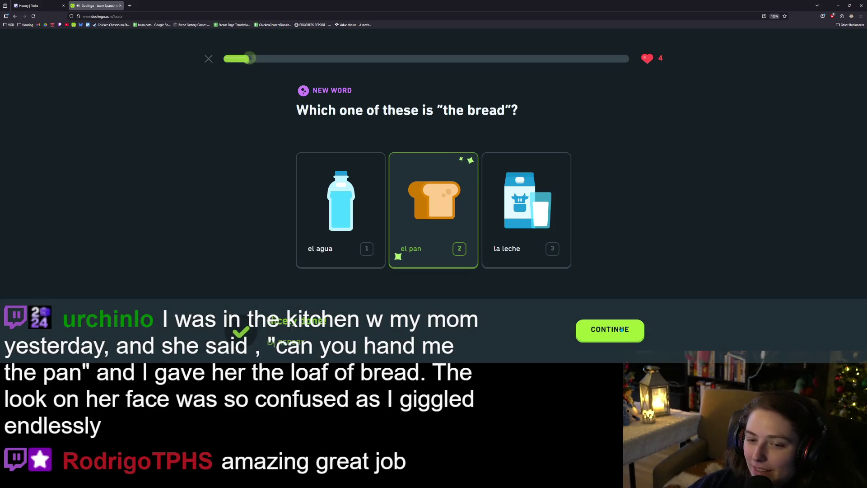
{"action": "left_click", "coordinate": [621, 329]}
{"action": "left_click", "coordinate": [454, 198]}
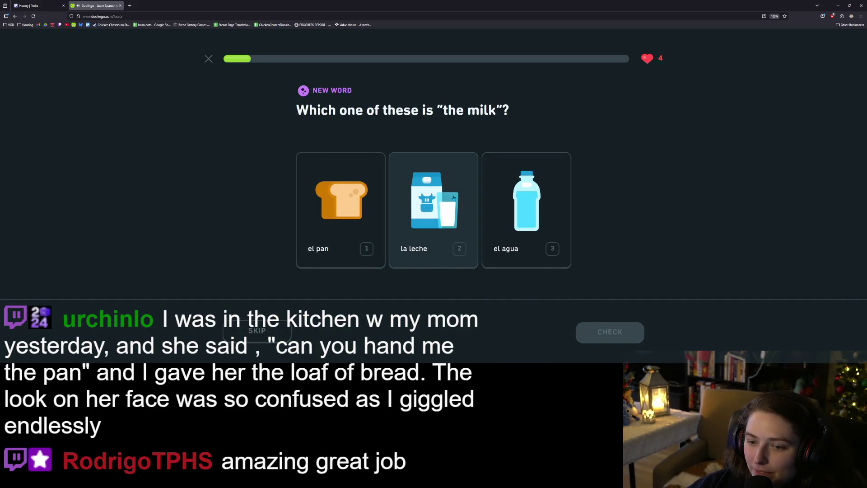
{"action": "left_click", "coordinate": [611, 331]}
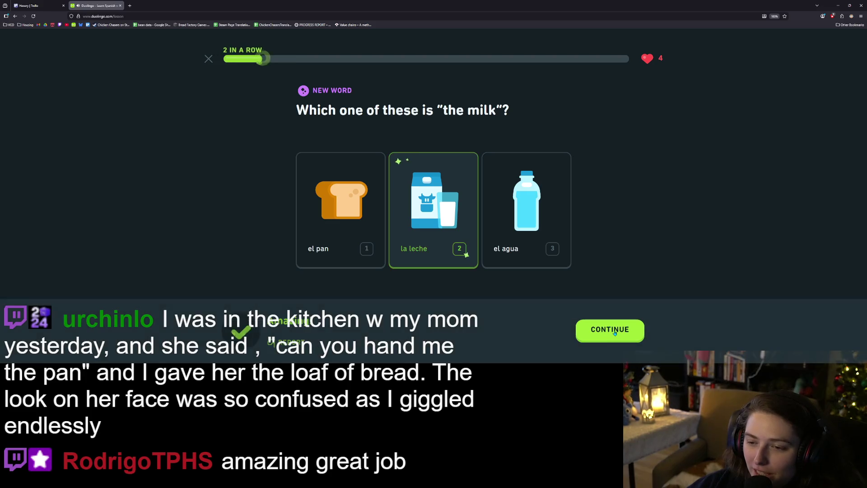
{"action": "left_click", "coordinate": [614, 331]}
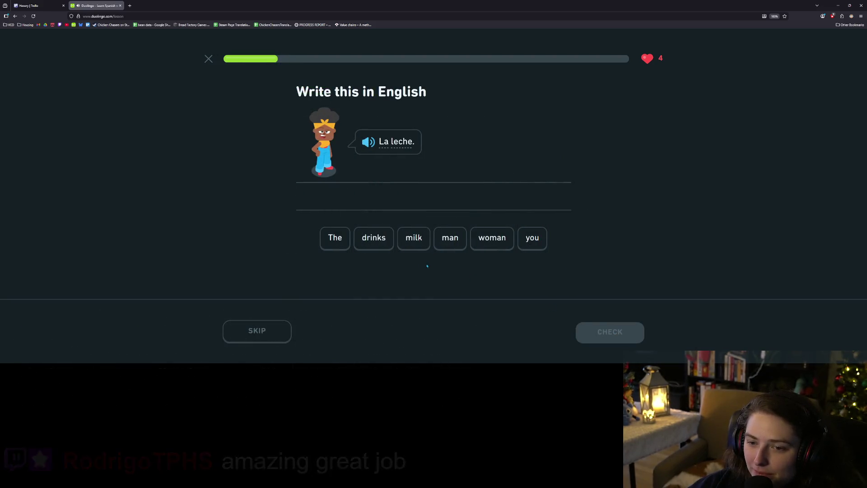
- Translate the phrase as 'The milk' and choose 'el agua' for water
{"action": "left_click", "coordinate": [335, 238]}
{"action": "left_click", "coordinate": [411, 239]}
{"action": "left_click", "coordinate": [609, 329]}
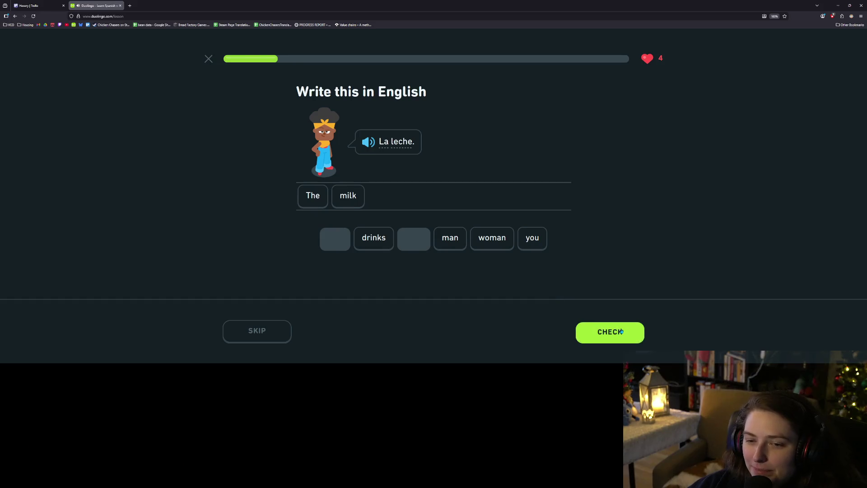
{"action": "left_click", "coordinate": [609, 327]}
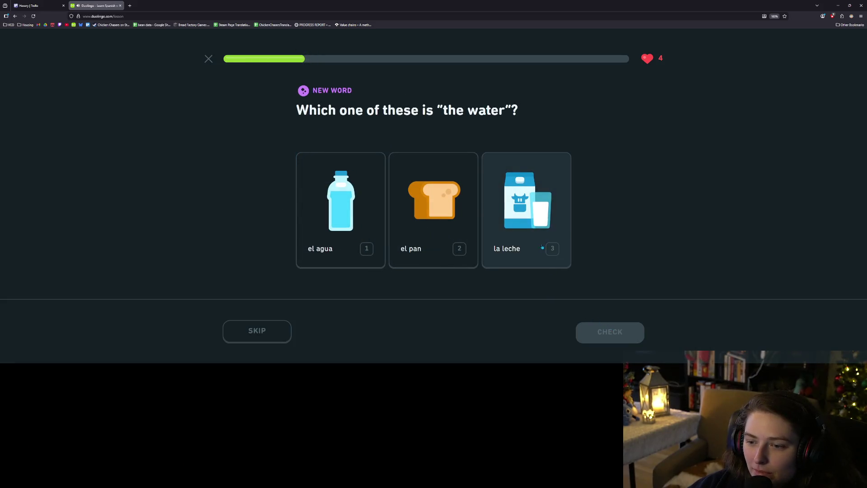
{"action": "left_click", "coordinate": [334, 225]}
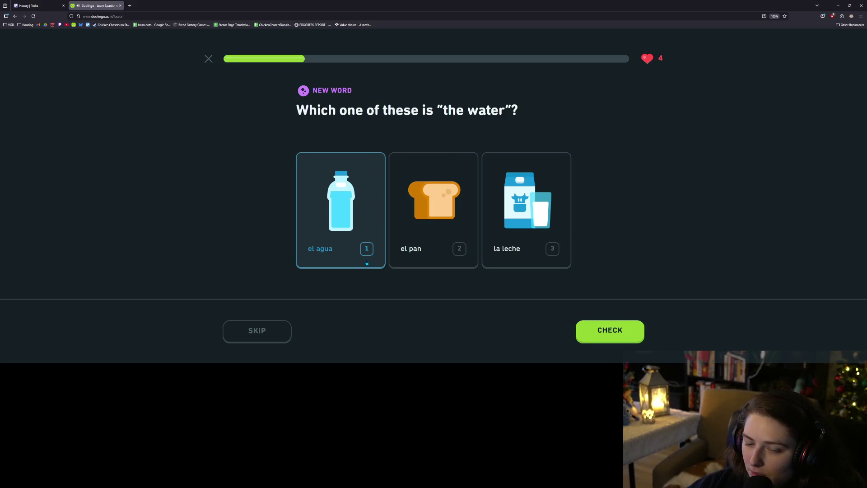
{"action": "left_click", "coordinate": [601, 336]}
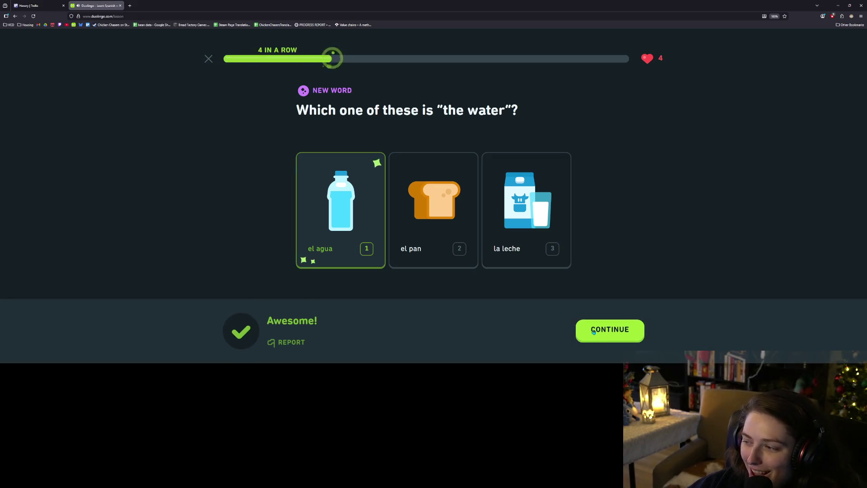
{"action": "left_click", "coordinate": [602, 336]}
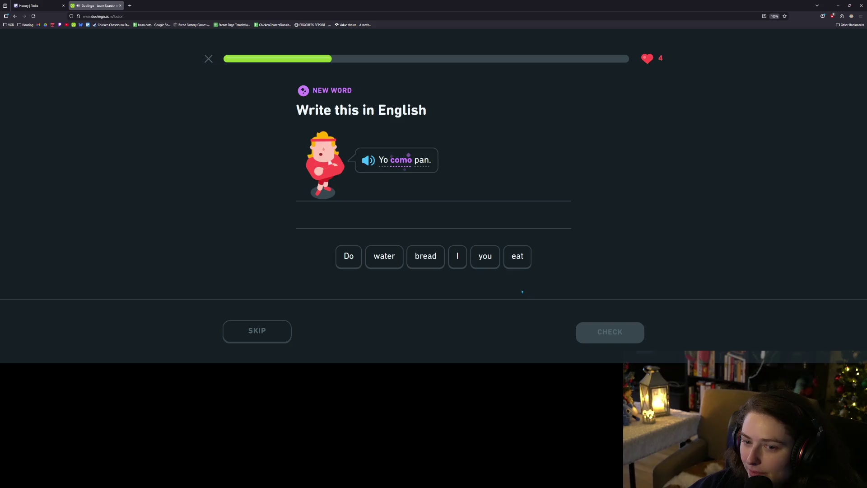
- Translate 'Yo como pan' as 'I eat bread'
{"action": "left_click", "coordinate": [458, 257]}
{"action": "left_click", "coordinate": [518, 257]}
{"action": "left_click", "coordinate": [427, 264]}
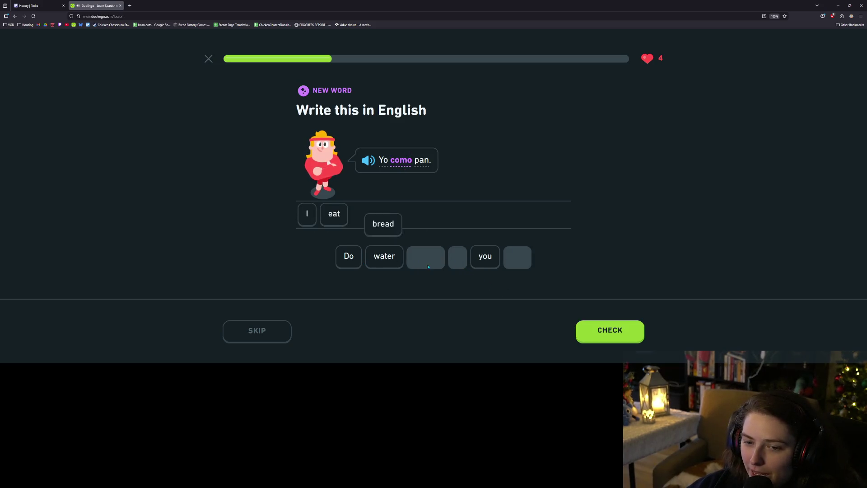
{"action": "left_click", "coordinate": [594, 334]}
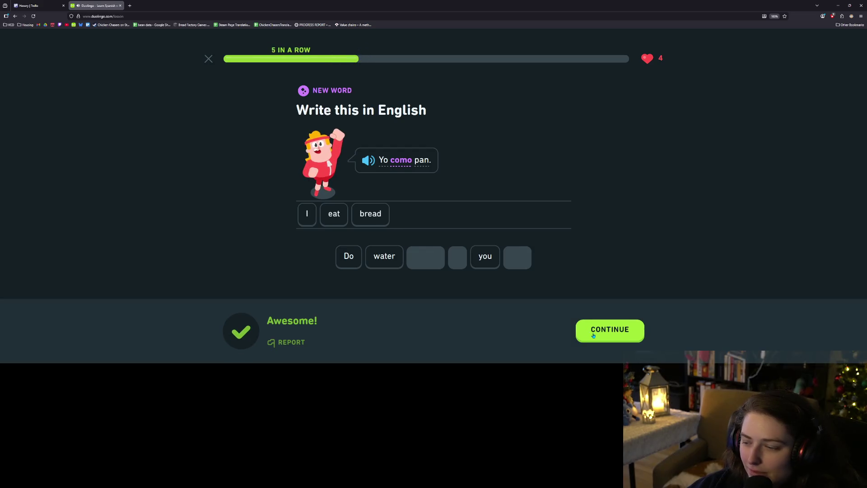
{"action": "left_click", "coordinate": [594, 335]}
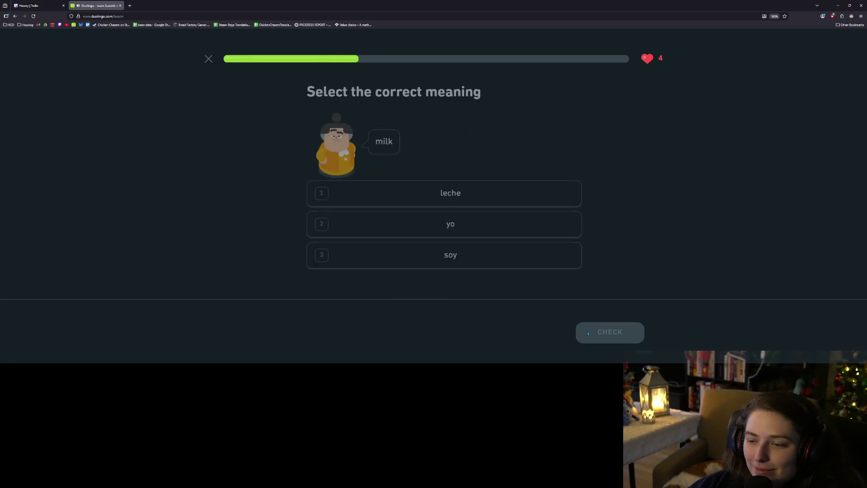
- Choose 'leche' as the meaning of milk, then build 'I drink water'
{"action": "left_click", "coordinate": [466, 198]}
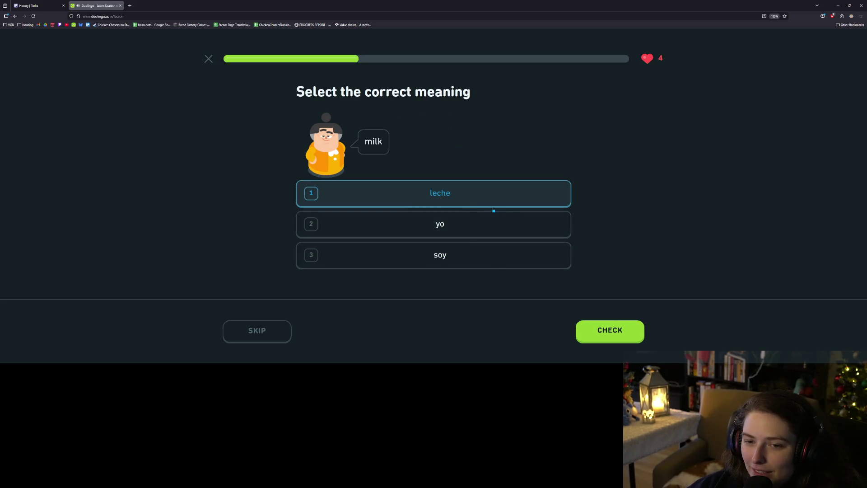
{"action": "left_click", "coordinate": [605, 330]}
{"action": "left_click", "coordinate": [605, 330]}
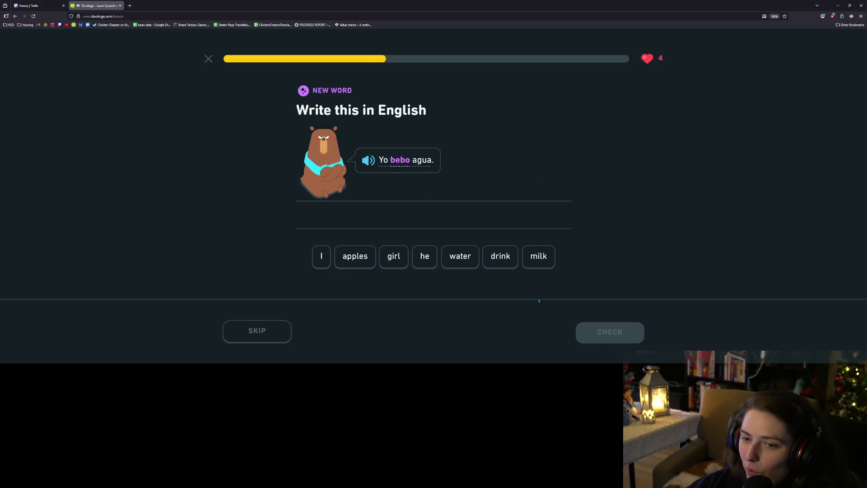
{"action": "left_click", "coordinate": [322, 257]}
{"action": "left_click", "coordinate": [500, 256]}
{"action": "left_click", "coordinate": [460, 256]}
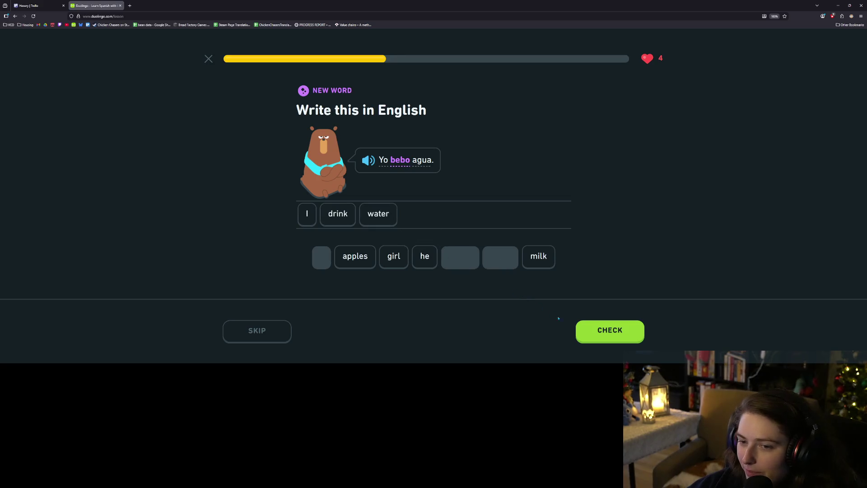
{"action": "mouse_move", "coordinate": [399, 165]}
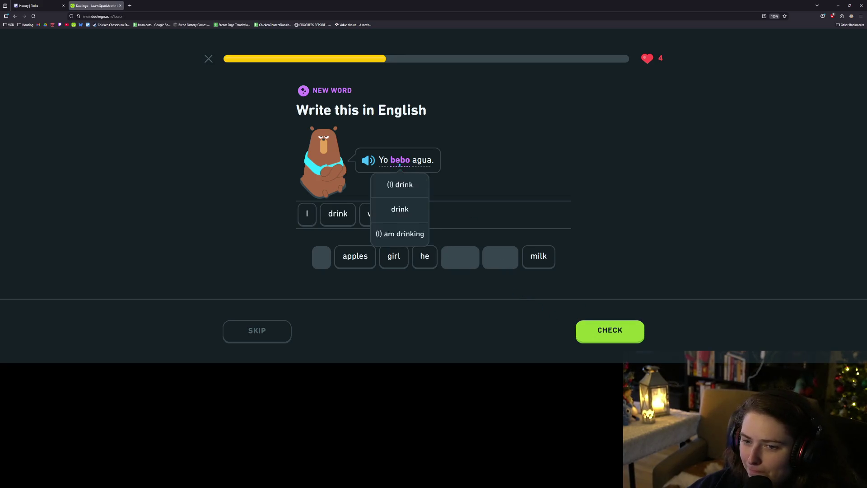
{"action": "left_click", "coordinate": [584, 325]}
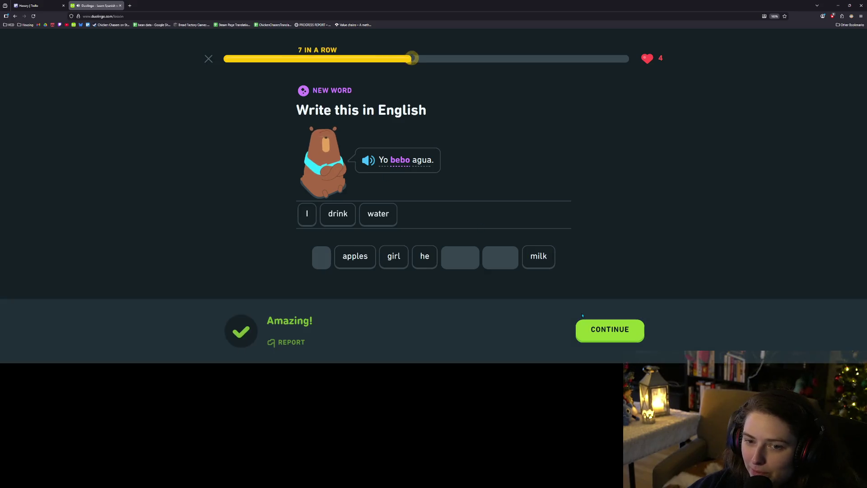
{"action": "left_click", "coordinate": [612, 334]}
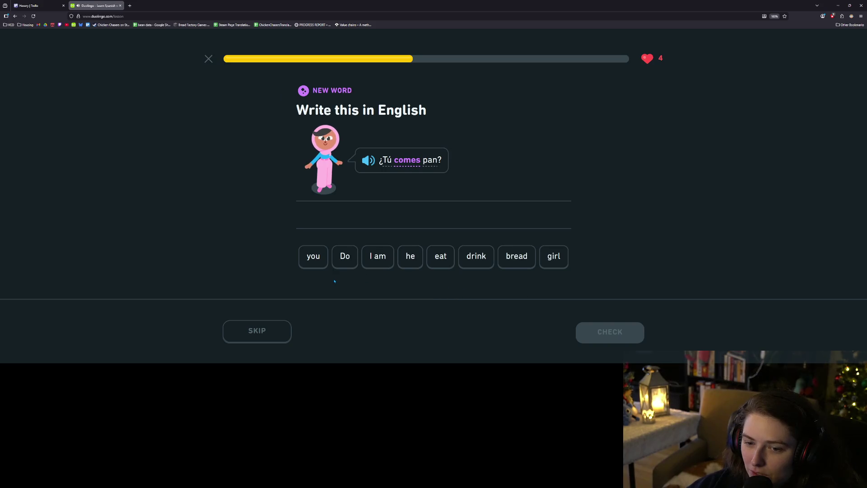
- Build the answer 'Do you eat bread'
{"action": "left_click", "coordinate": [344, 266]}
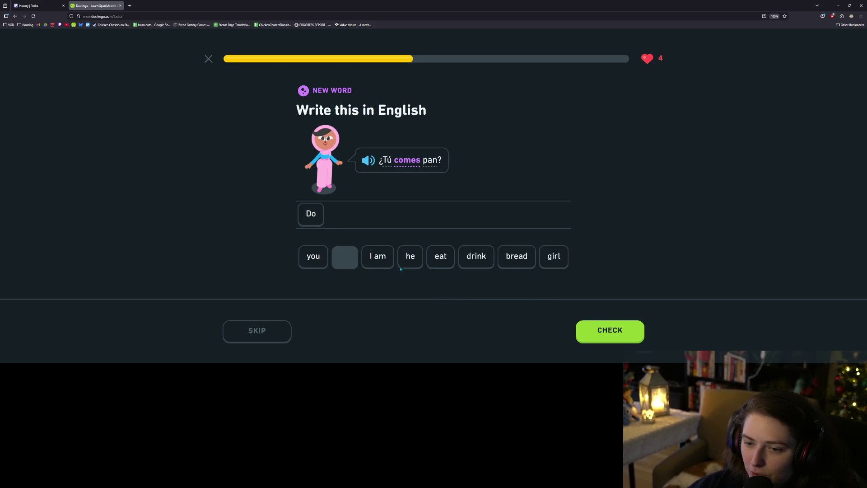
{"action": "left_click", "coordinate": [317, 266]}
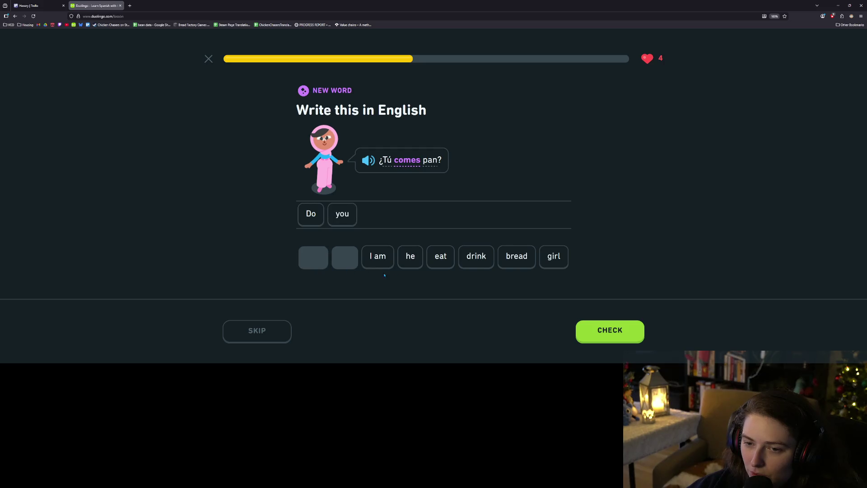
{"action": "left_click", "coordinate": [445, 269]}
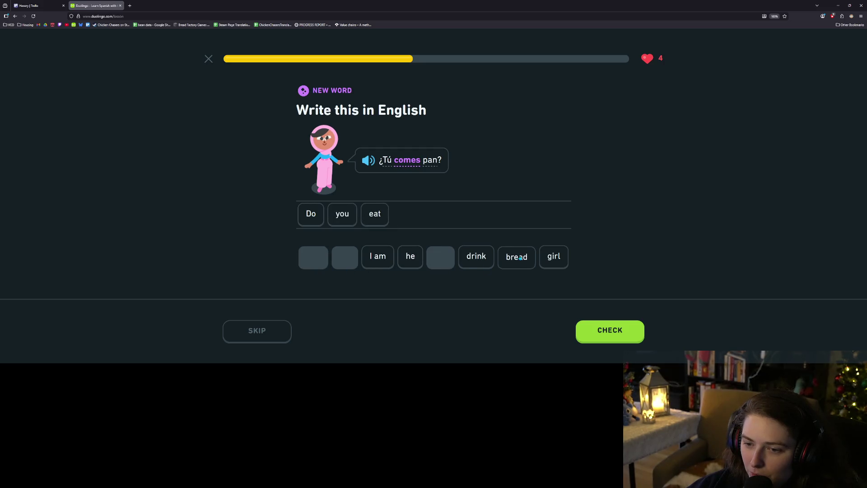
{"action": "left_click", "coordinate": [517, 264]}
{"action": "left_click", "coordinate": [587, 324]}
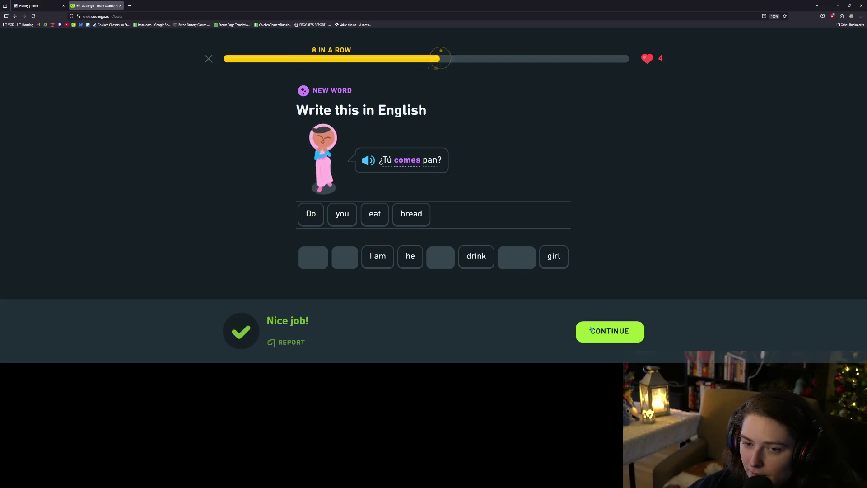
{"action": "left_click", "coordinate": [587, 325]}
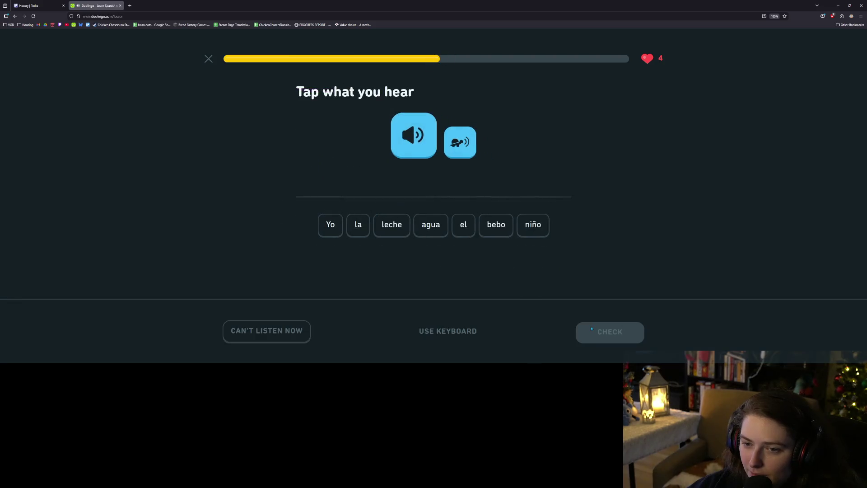
- Build 'Yo bebo leche' from the heard sentence
{"action": "left_click", "coordinate": [331, 228]}
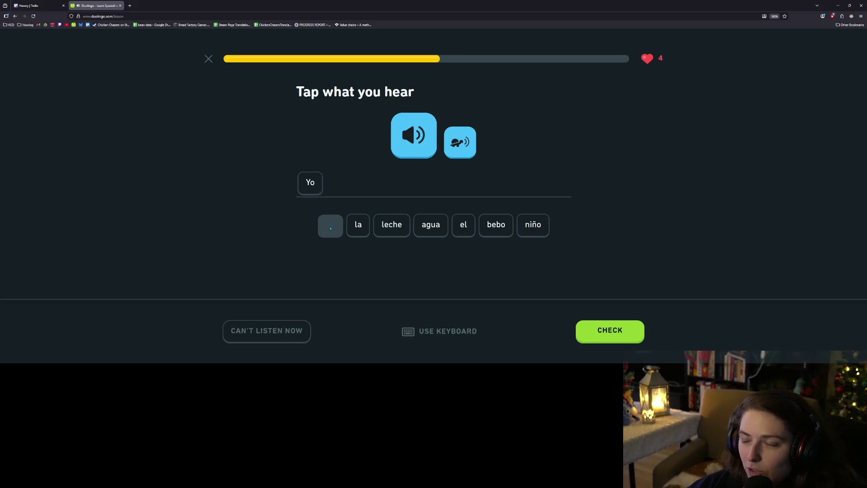
{"action": "left_click", "coordinate": [330, 228]}
{"action": "left_click", "coordinate": [332, 232]}
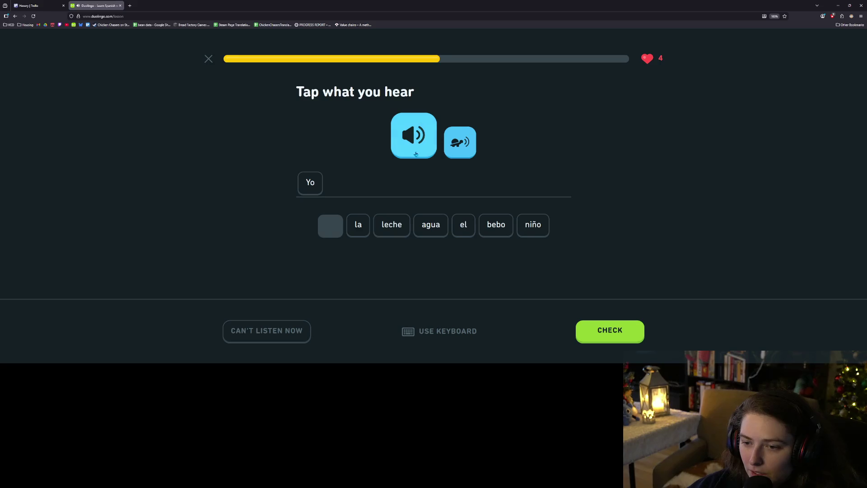
{"action": "left_click", "coordinate": [496, 226]}
{"action": "left_click", "coordinate": [397, 225]}
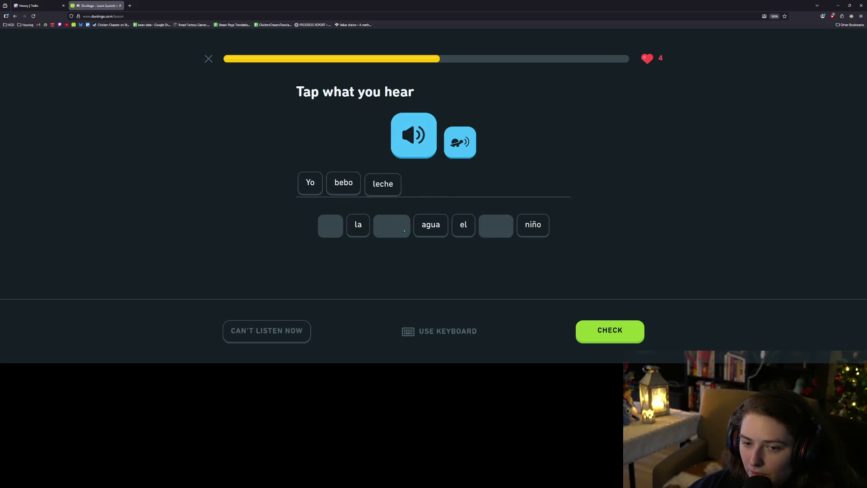
{"action": "left_click", "coordinate": [611, 337]}
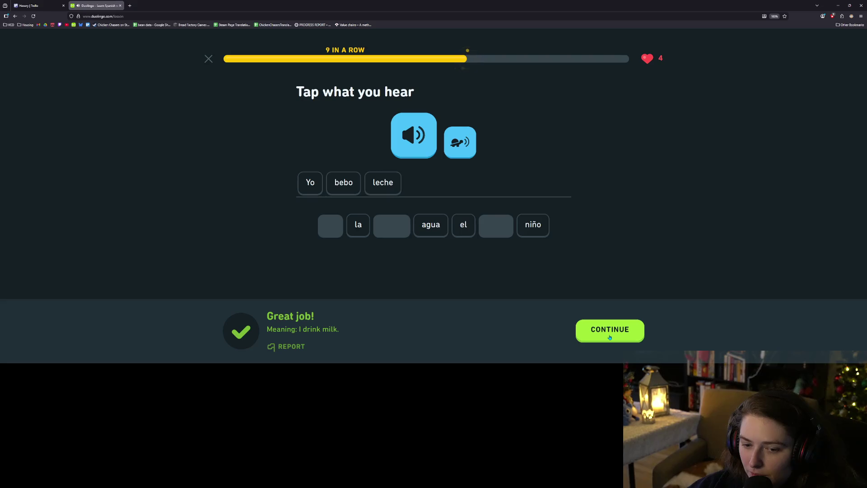
{"action": "left_click", "coordinate": [609, 337]}
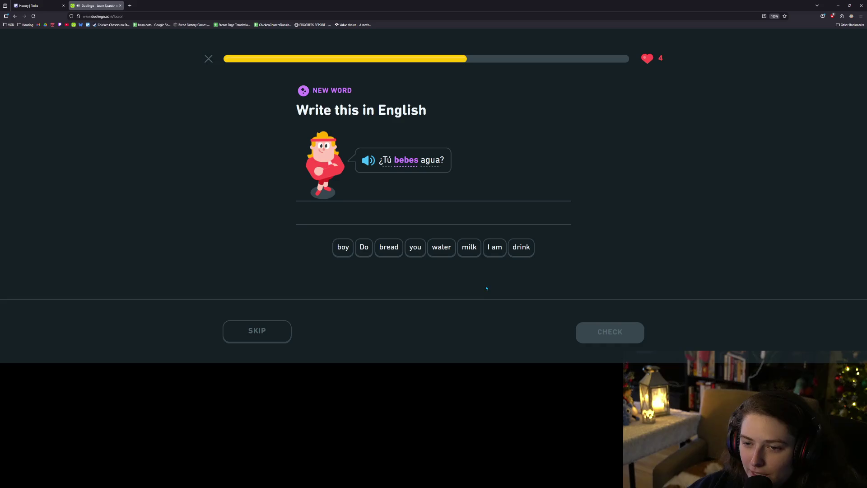
- Build 'Do you drink water' and continue past the 10-in-a-row celebration
{"action": "left_click", "coordinate": [371, 251]}
{"action": "left_click", "coordinate": [418, 251]}
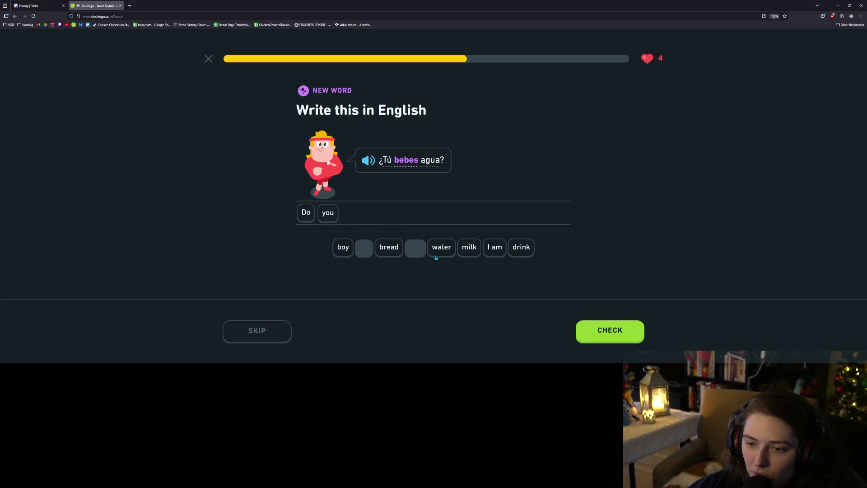
{"action": "left_click", "coordinate": [521, 247]}
{"action": "left_click", "coordinate": [442, 247]}
{"action": "left_click", "coordinate": [604, 339]}
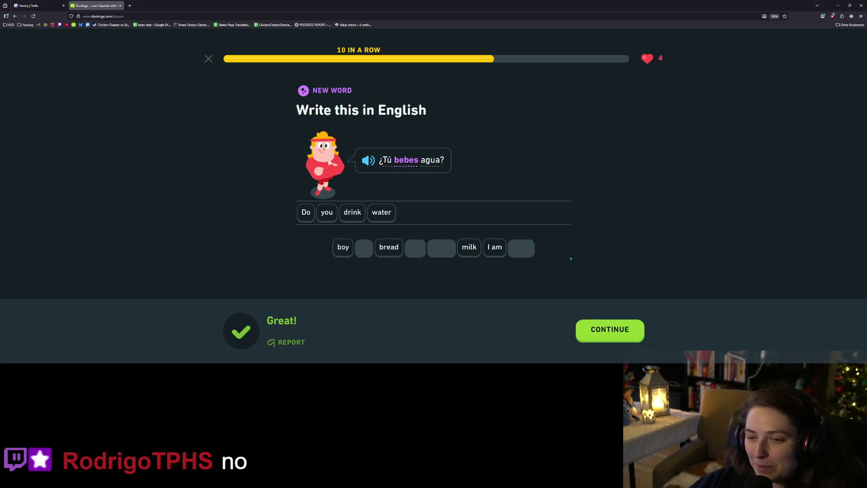
{"action": "left_click", "coordinate": [593, 327]}
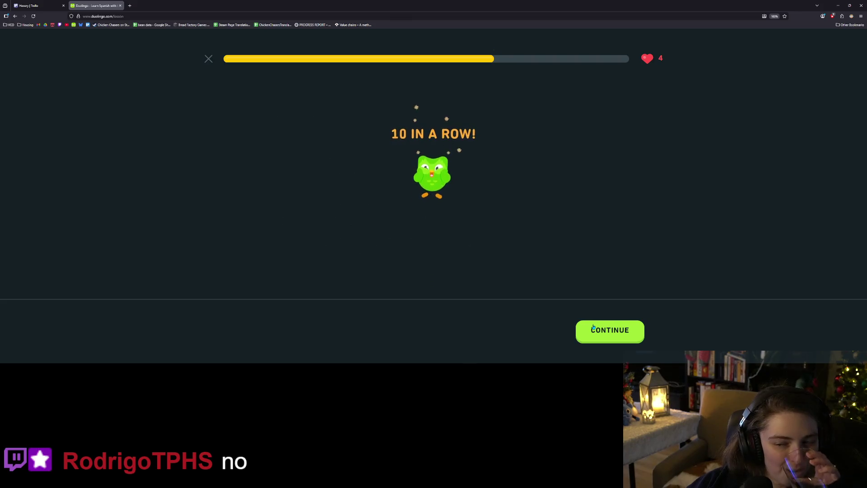
{"action": "left_click", "coordinate": [593, 327]}
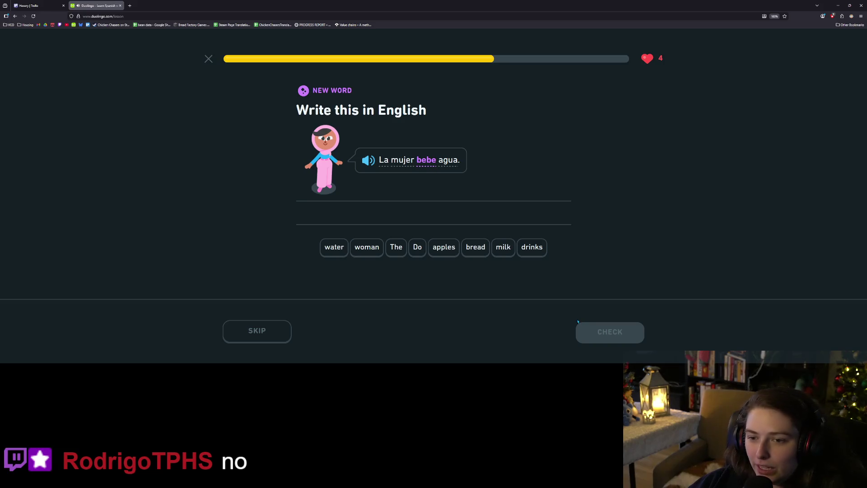
- Translate 'La mujer bebe agua.' as 'The woman drinks water'
{"action": "left_click", "coordinate": [397, 248]}
{"action": "left_click", "coordinate": [367, 248]}
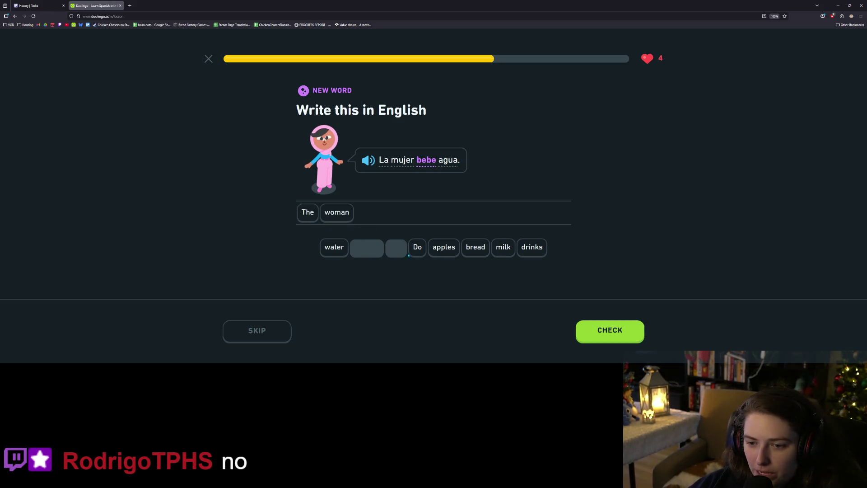
{"action": "left_click", "coordinate": [525, 248]}
{"action": "left_click", "coordinate": [334, 248]}
{"action": "left_click", "coordinate": [599, 334]}
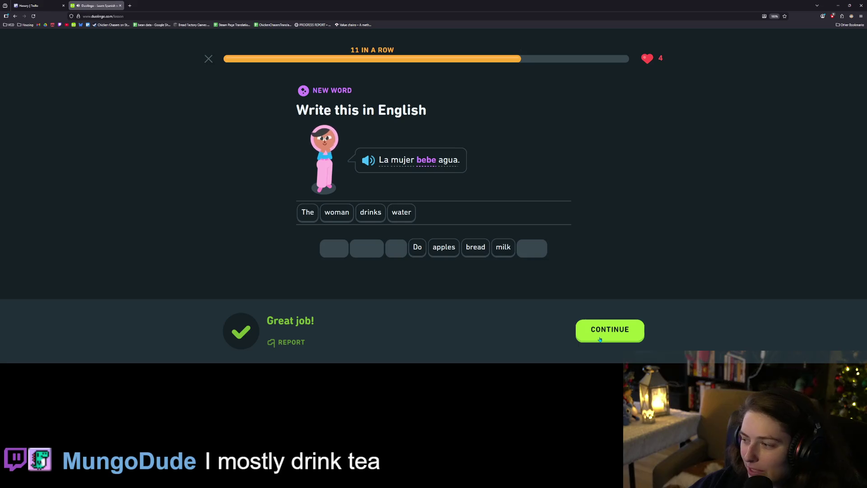
{"action": "left_click", "coordinate": [598, 338]}
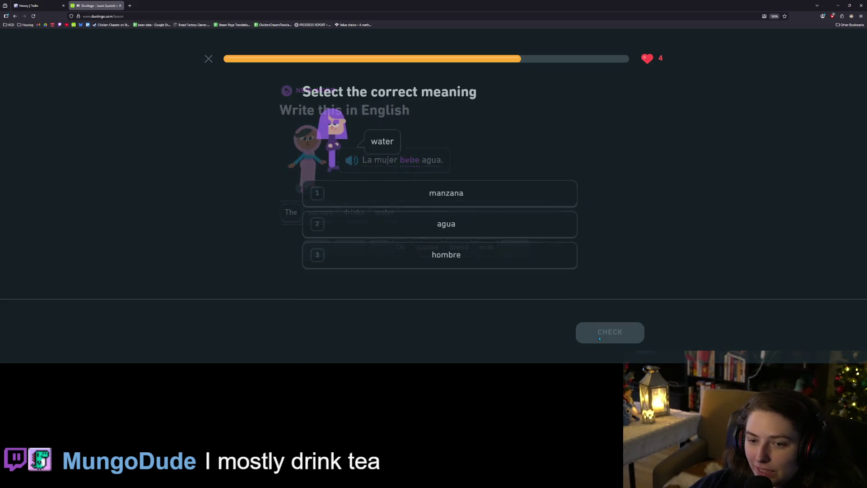
- Choose 'agua' for water and dismiss the harder-exercises notice
{"action": "left_click", "coordinate": [435, 222]}
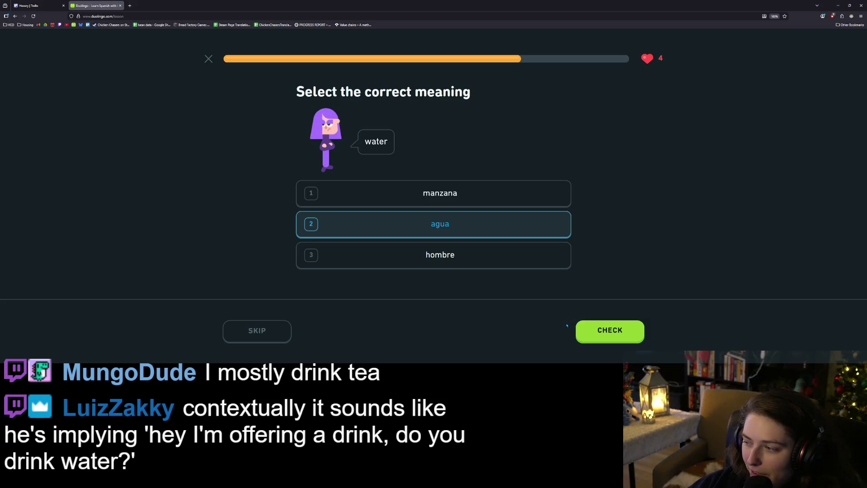
{"action": "left_click", "coordinate": [622, 341]}
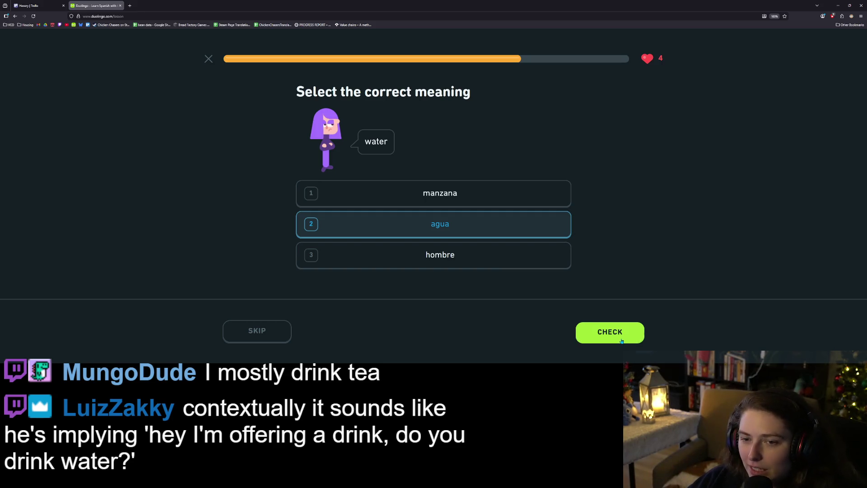
{"action": "left_click", "coordinate": [613, 333]}
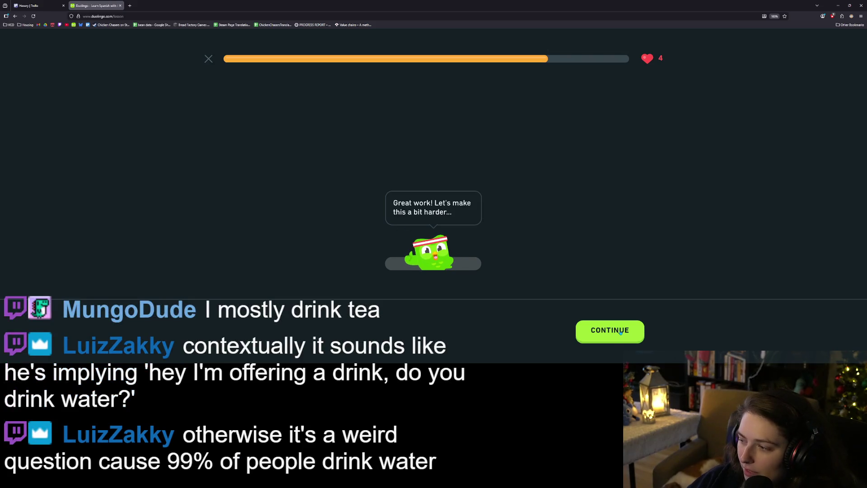
{"action": "left_click", "coordinate": [621, 332]}
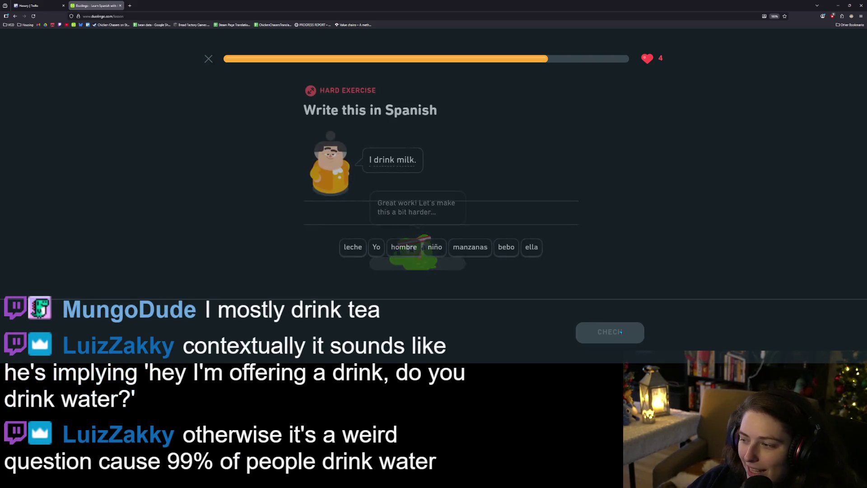
- Write 'I drink milk.' as 'Yo bebo leche' and submit it
{"action": "left_click", "coordinate": [374, 257]}
{"action": "left_click", "coordinate": [499, 248]}
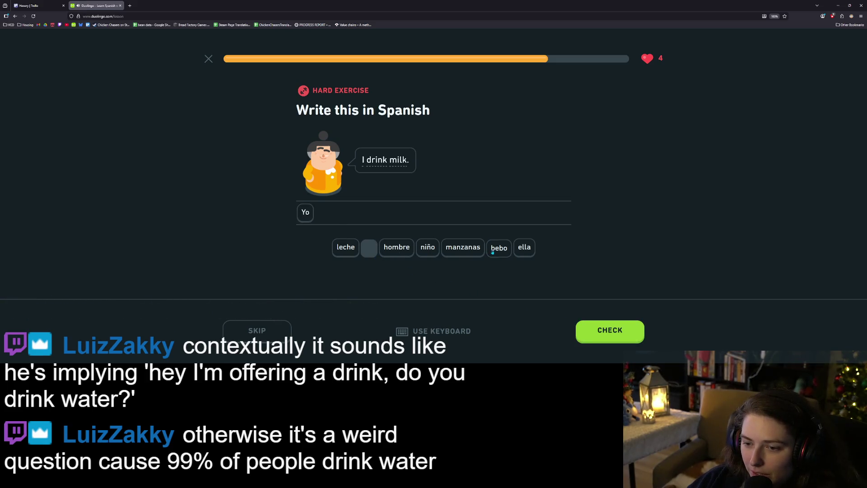
{"action": "left_click", "coordinate": [347, 248]}
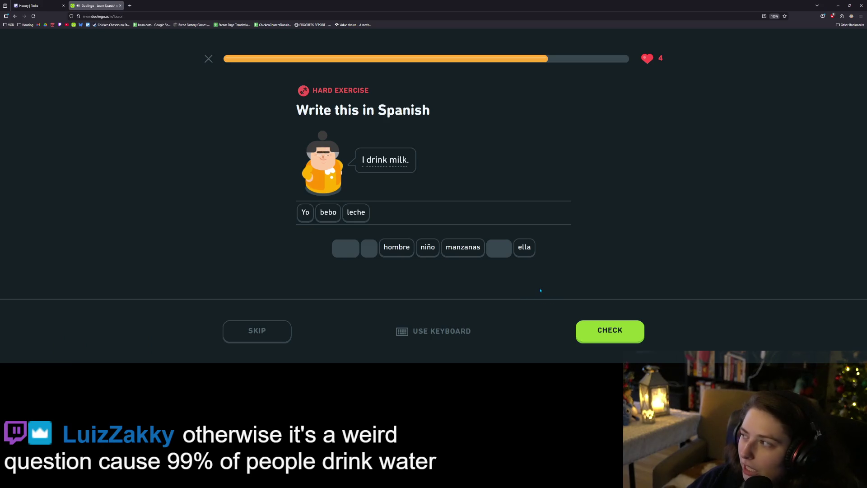
{"action": "left_click", "coordinate": [607, 334]}
{"action": "left_click", "coordinate": [603, 330]}
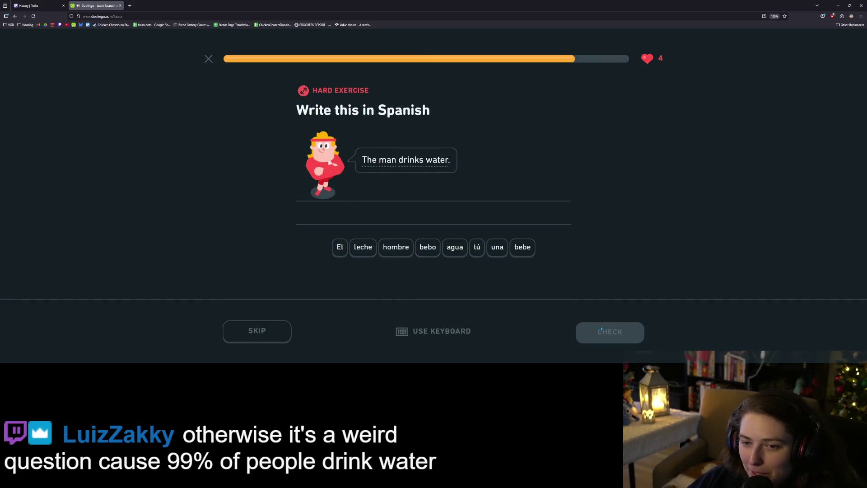
- Answer the water sentence with 'El hombre bebo agua' and submit it
{"action": "left_click", "coordinate": [338, 248]}
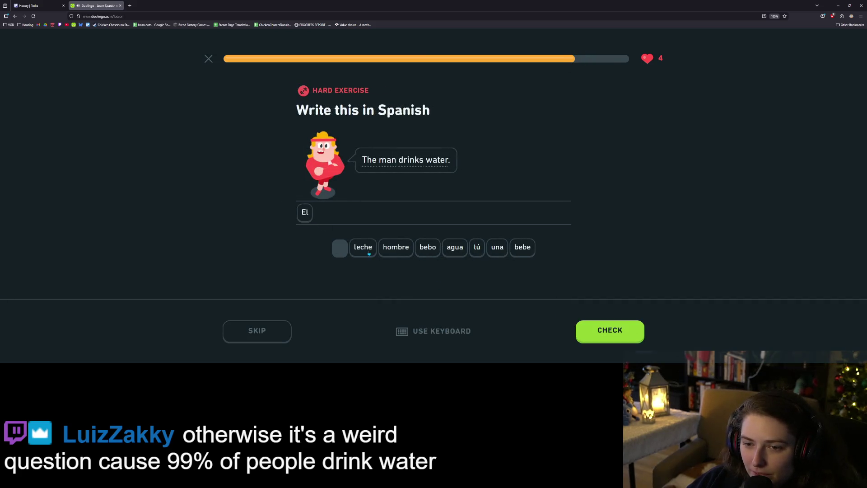
{"action": "left_click", "coordinate": [383, 250]}
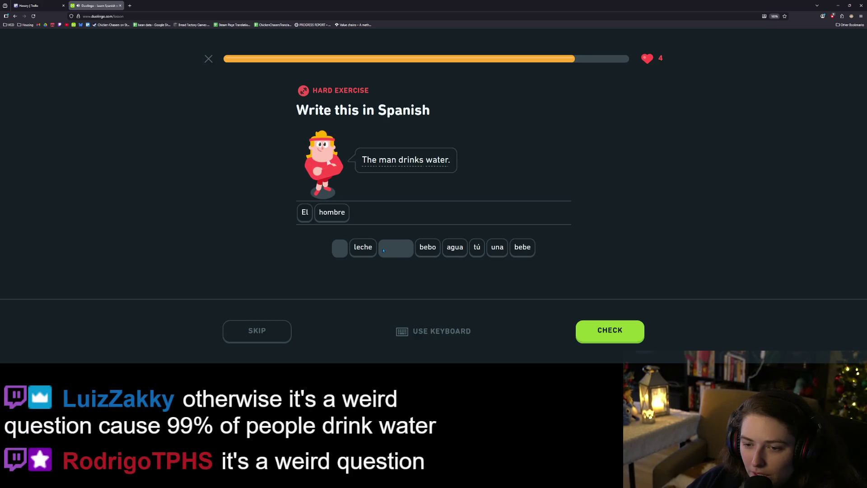
{"action": "left_click", "coordinate": [433, 250]}
{"action": "left_click", "coordinate": [462, 248]}
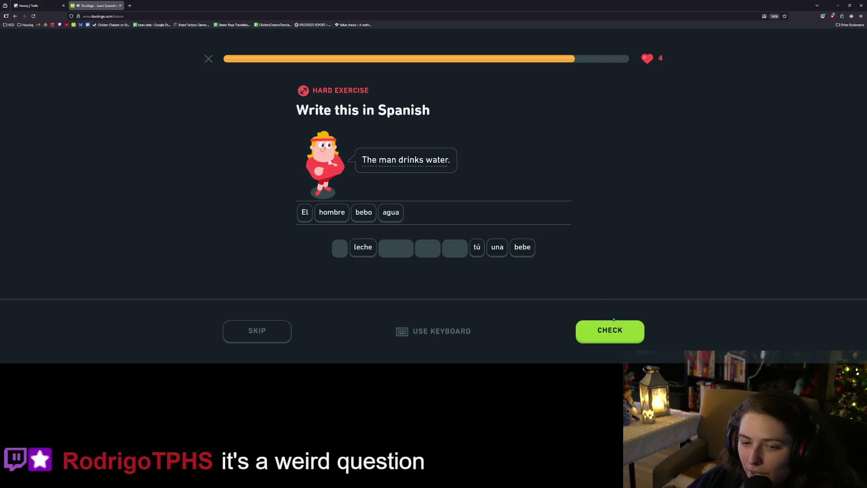
{"action": "left_click", "coordinate": [623, 332]}
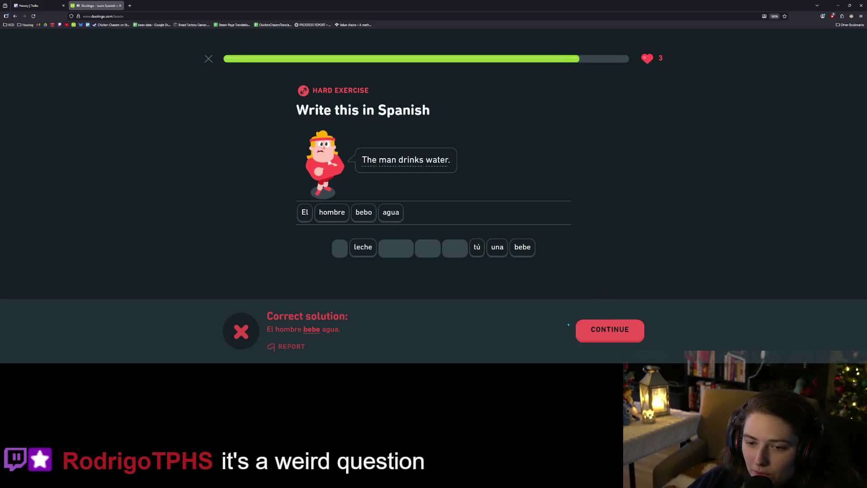
{"action": "left_click", "coordinate": [601, 330]}
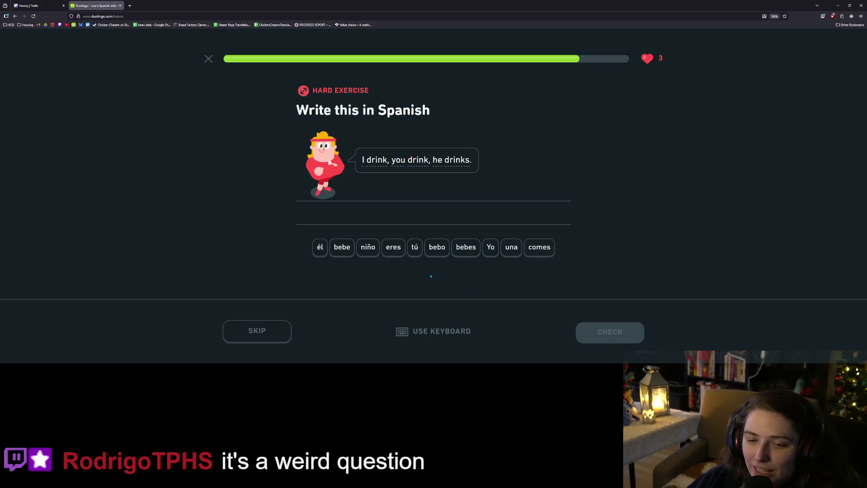
- Submit 'Yo bebes tú bebo él bebe' for the conjugation exercise and move to the review
{"action": "left_click", "coordinate": [485, 249]}
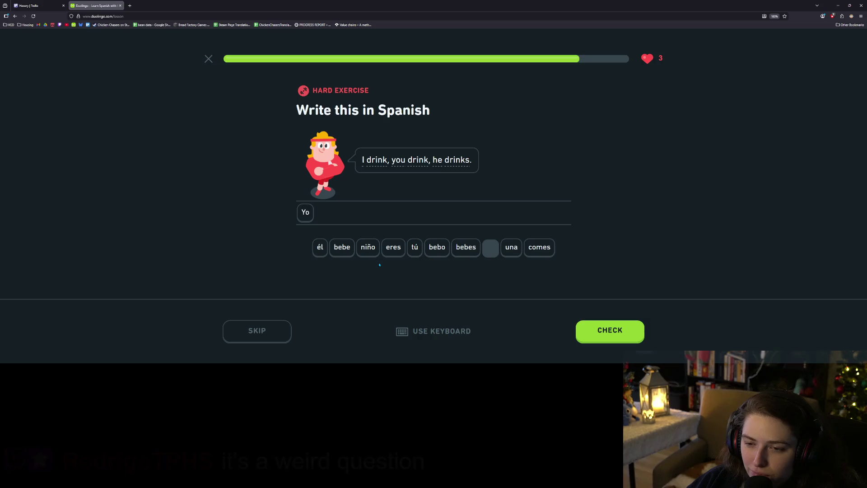
{"action": "left_click", "coordinate": [468, 255]}
{"action": "left_click", "coordinate": [411, 255]}
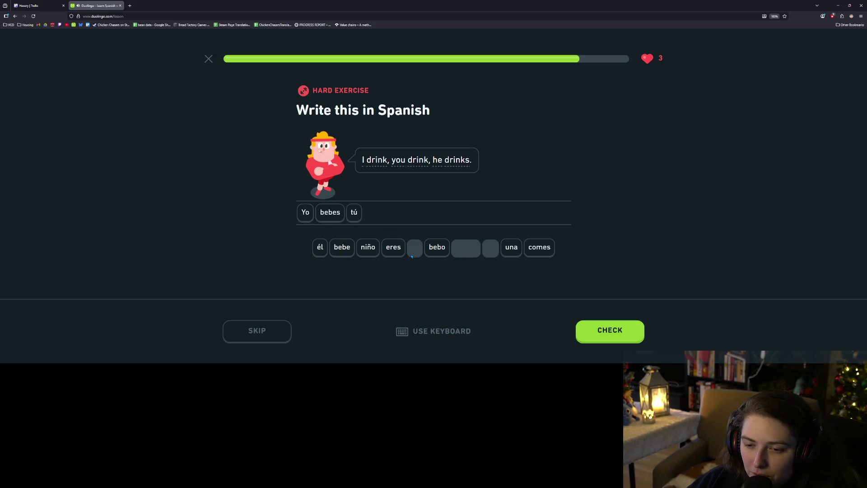
{"action": "left_click", "coordinate": [433, 256]}
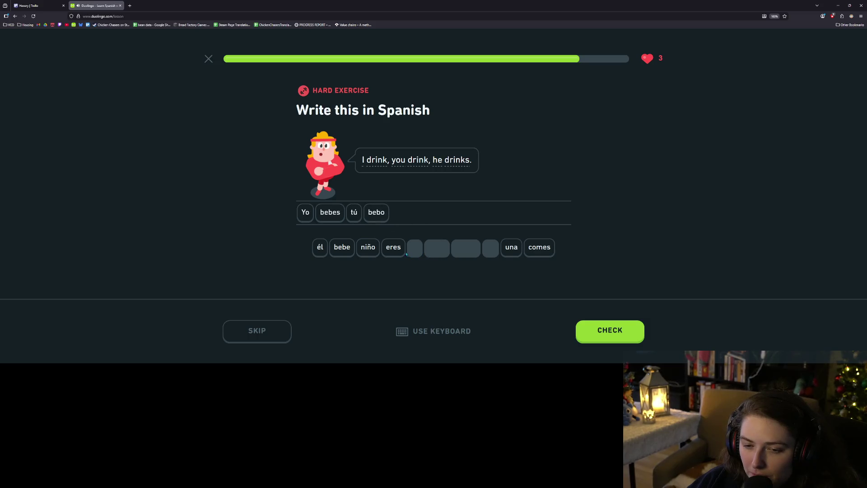
{"action": "left_click", "coordinate": [325, 248]}
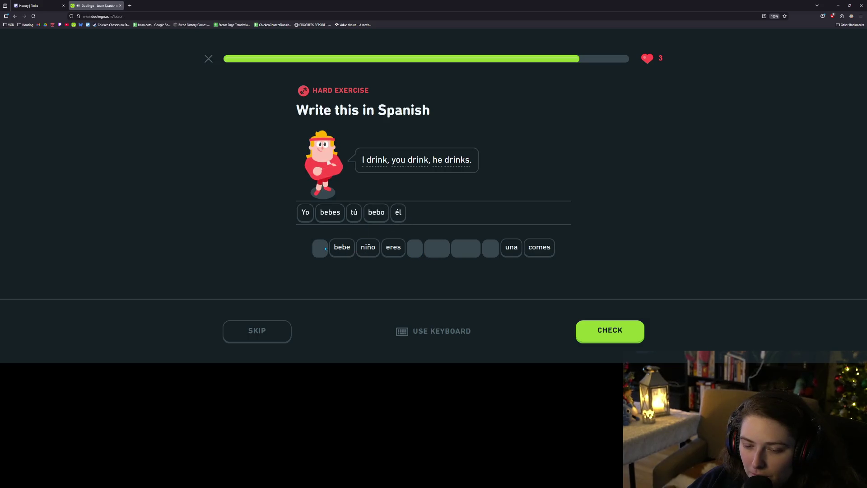
{"action": "left_click", "coordinate": [341, 252]}
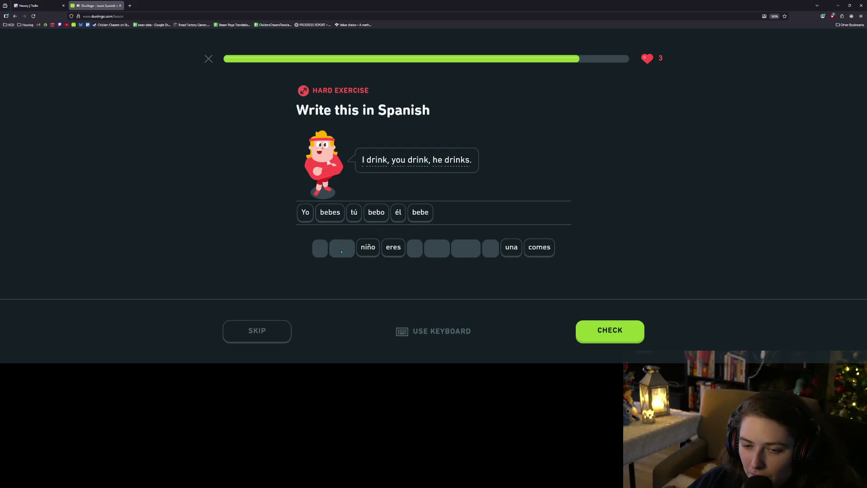
{"action": "left_click", "coordinate": [583, 326]}
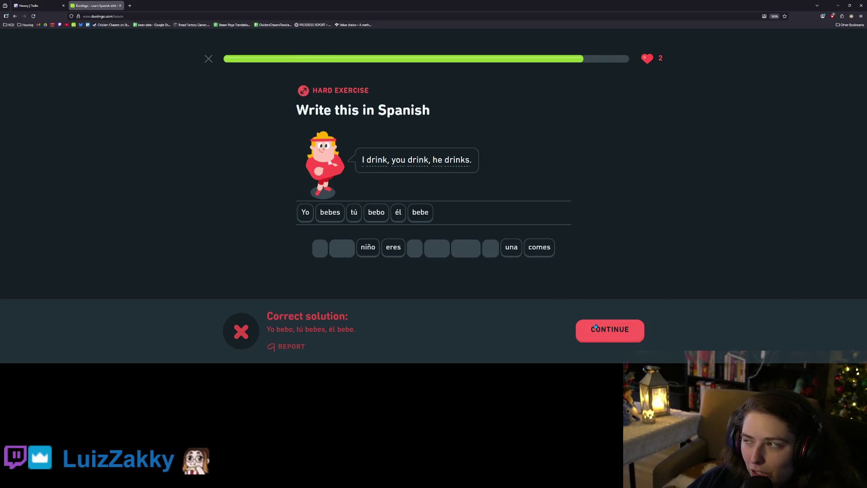
{"action": "left_click", "coordinate": [593, 324]}
{"action": "left_click", "coordinate": [591, 331]}
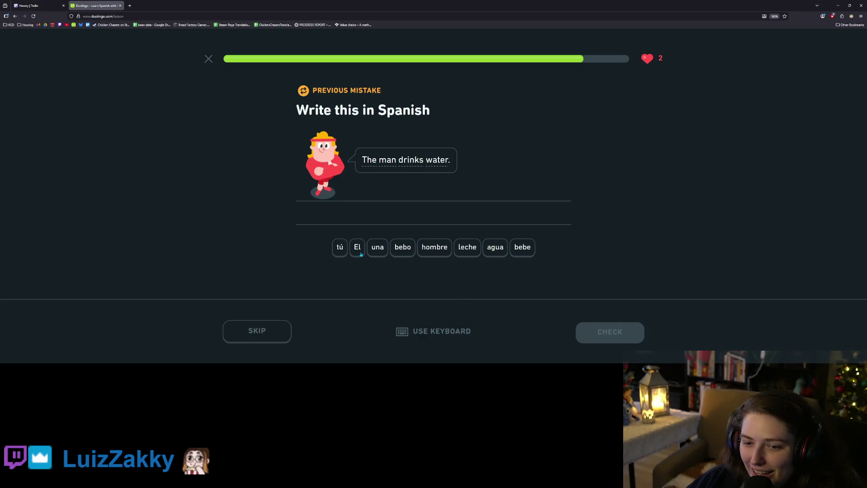
- Build 'El hombre bebe agua' from the tiles and check it
{"action": "left_click", "coordinate": [357, 249]}
{"action": "left_click", "coordinate": [434, 248]}
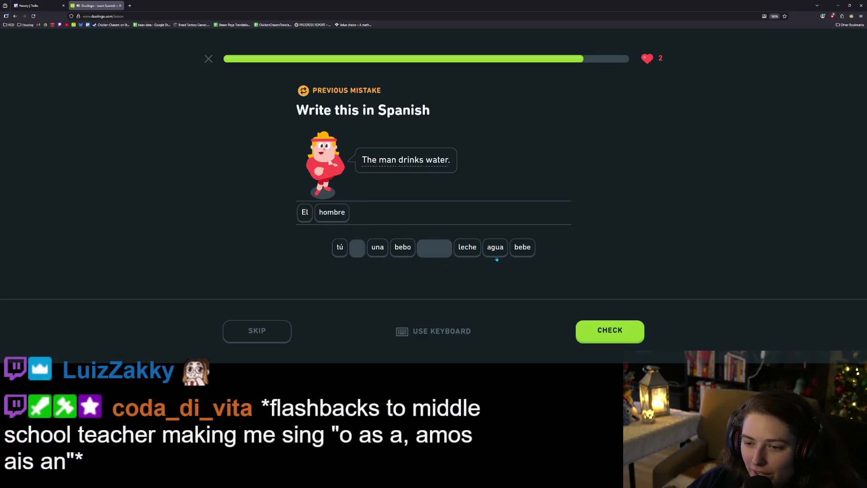
{"action": "key", "text": "BackSpace"}
{"action": "left_click", "coordinate": [440, 256]}
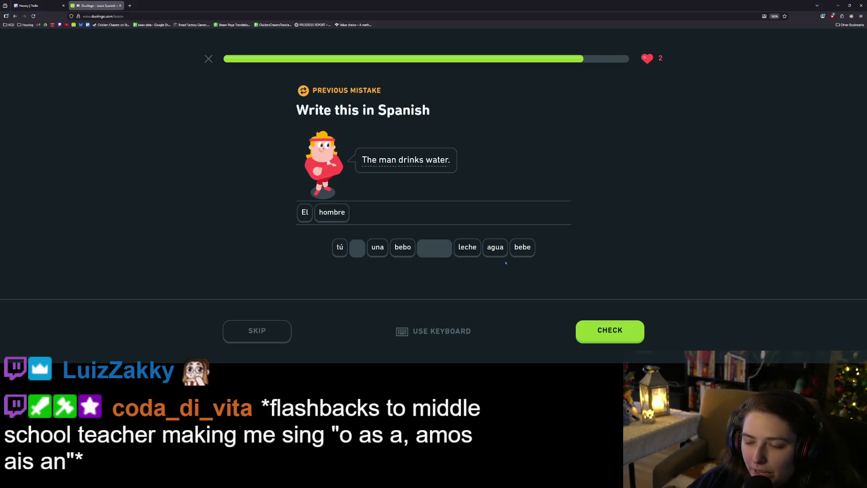
{"action": "left_click", "coordinate": [523, 251]}
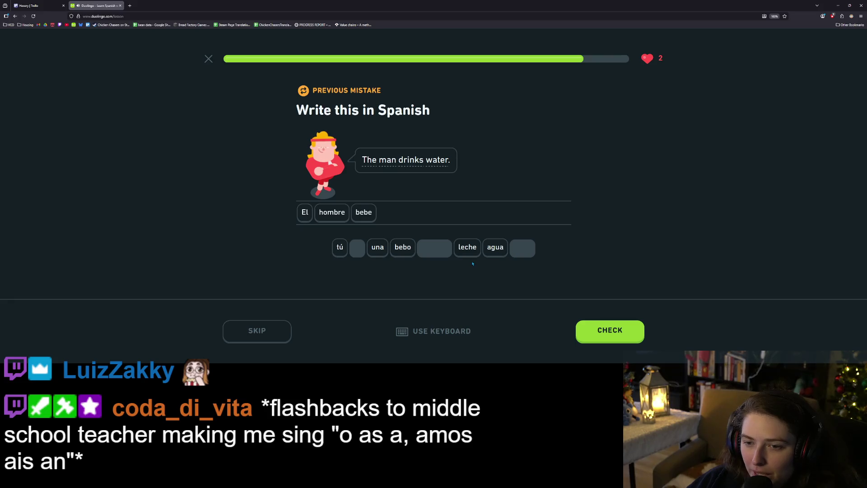
{"action": "left_click", "coordinate": [495, 248]}
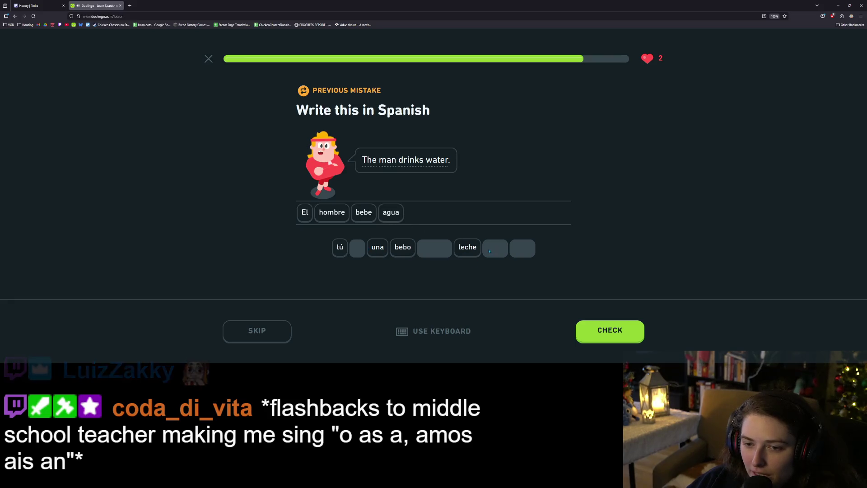
{"action": "left_click", "coordinate": [608, 329]}
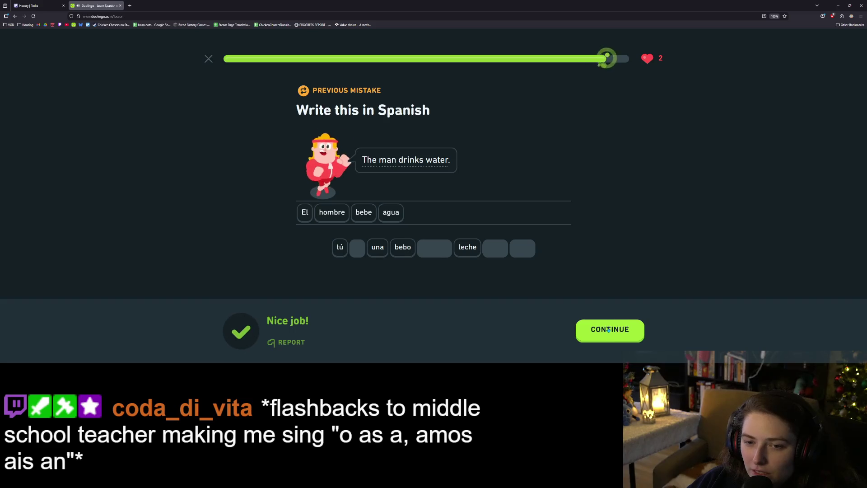
{"action": "left_click", "coordinate": [609, 330]}
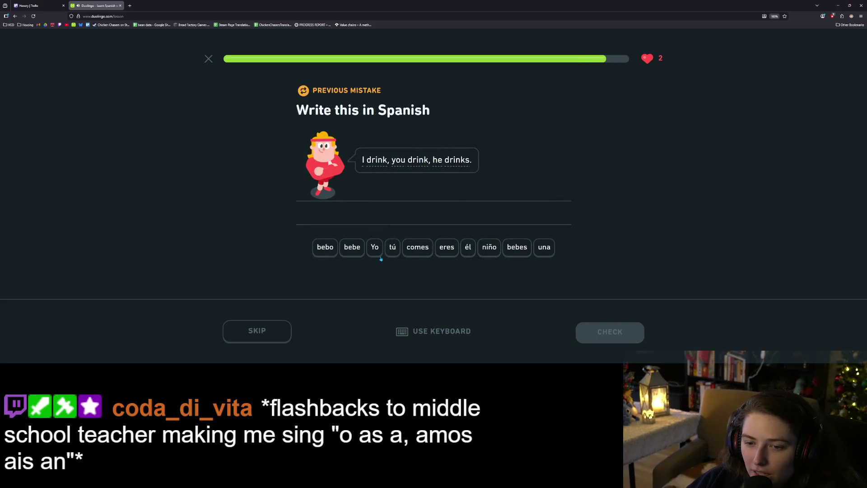
- Build 'Yo bebo tú bebes él bebe' from the tiles and check it
{"action": "left_click", "coordinate": [375, 250]}
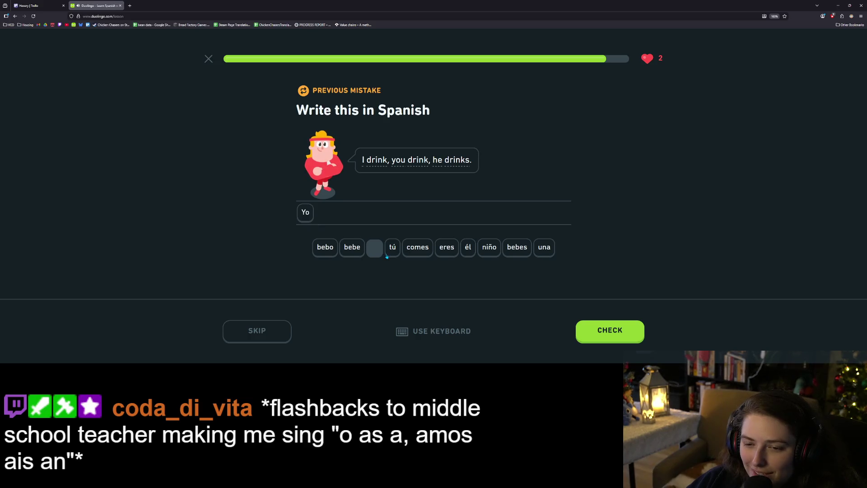
{"action": "left_click", "coordinate": [328, 250]}
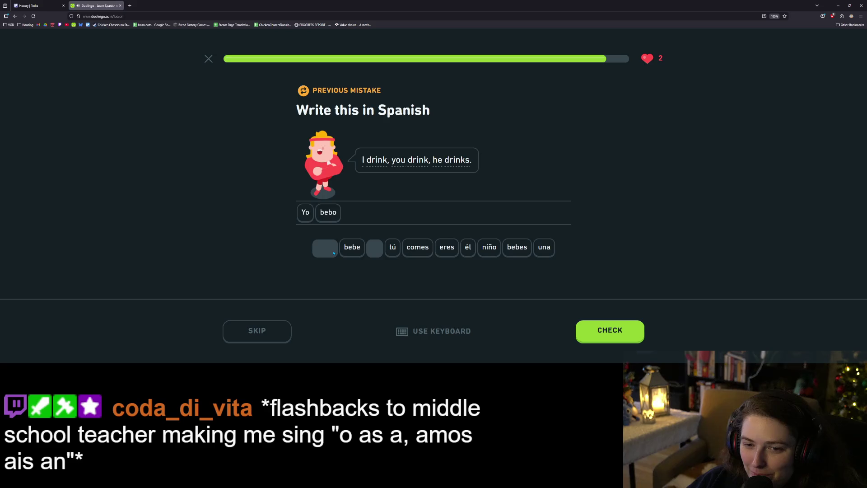
{"action": "left_click", "coordinate": [393, 249]}
{"action": "left_click", "coordinate": [519, 251]}
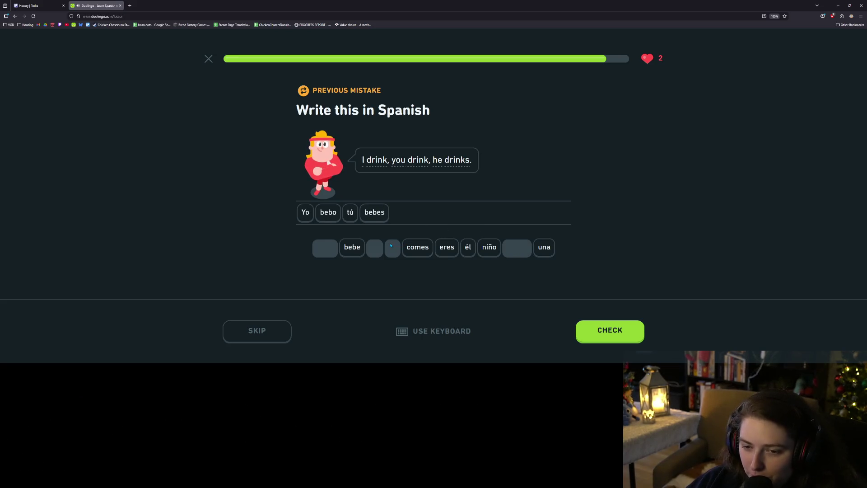
{"action": "left_click", "coordinate": [469, 248]}
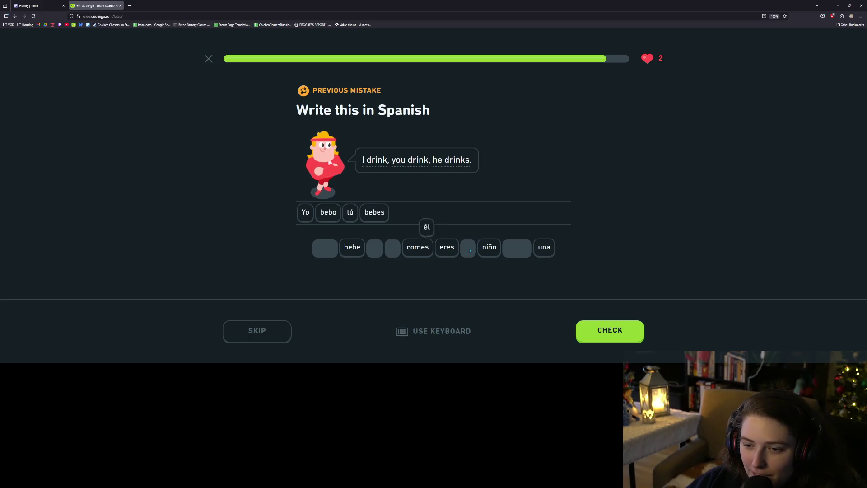
{"action": "left_click", "coordinate": [345, 251]}
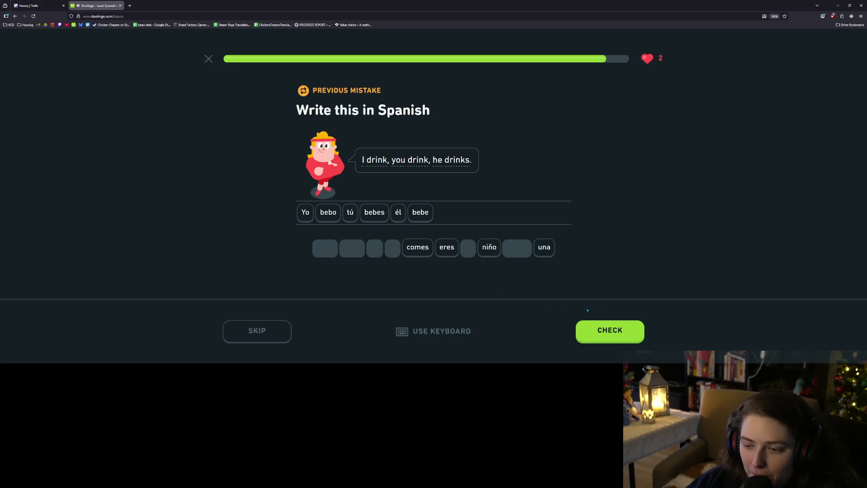
{"action": "left_click", "coordinate": [603, 330]}
{"action": "left_click", "coordinate": [605, 330]}
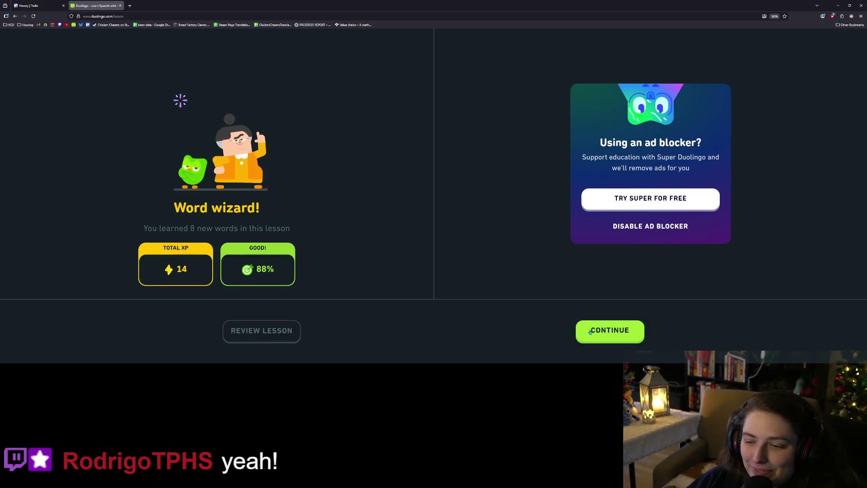
- Continue past the lesson summary, streak, Daily Quests and chest reward screens to the Learn page
{"action": "left_click", "coordinate": [592, 328]}
{"action": "left_click", "coordinate": [611, 335]}
{"action": "left_click", "coordinate": [607, 331]}
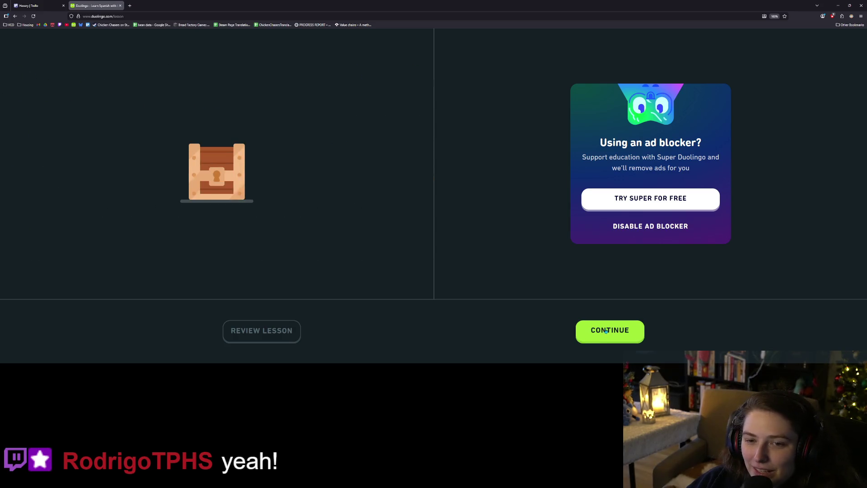
{"action": "left_click", "coordinate": [610, 331]}
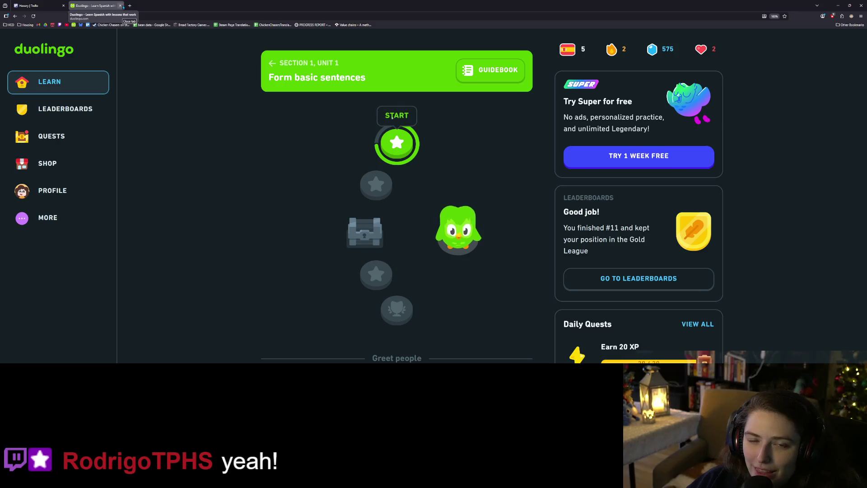
- Close the Duolingo tab and switch back to the Godot editor
{"action": "left_click", "coordinate": [120, 6]}
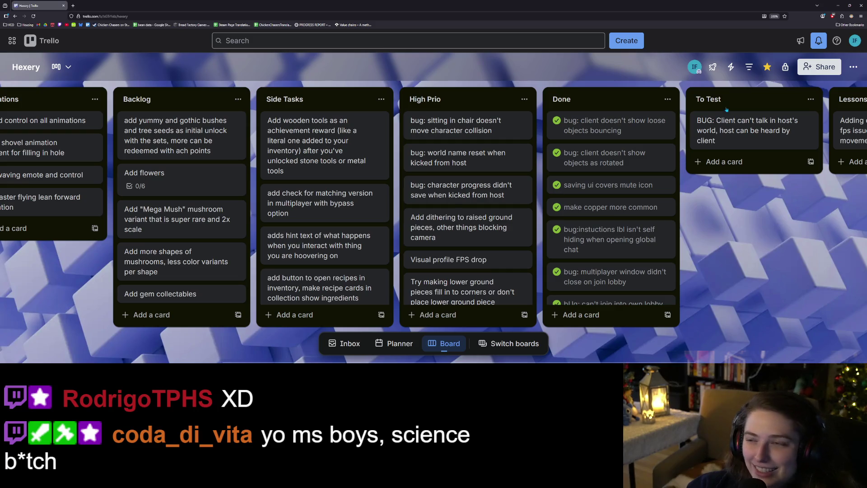
{"action": "key", "text": "alt+Tab"}
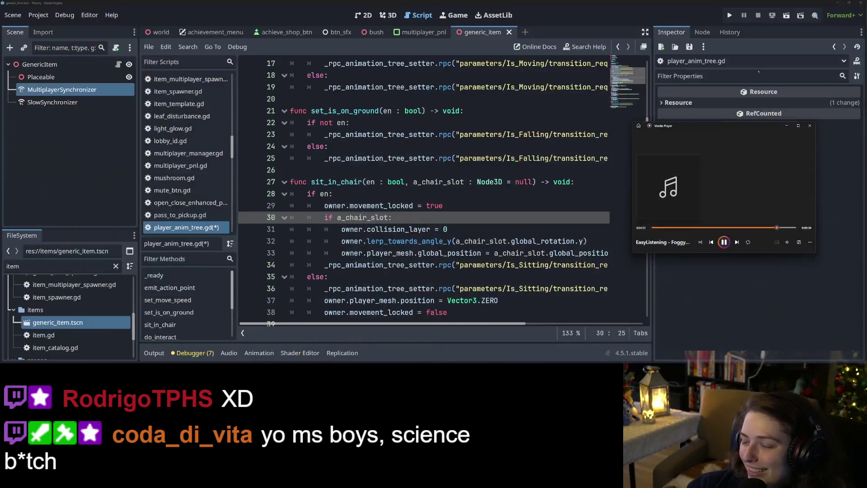
{"action": "left_click", "coordinate": [476, 228]}
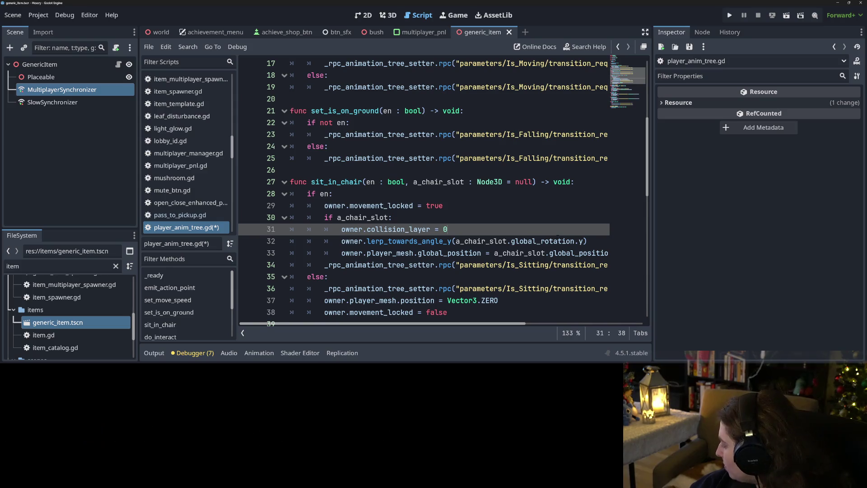
{"action": "mouse_move", "coordinate": [559, 237]}
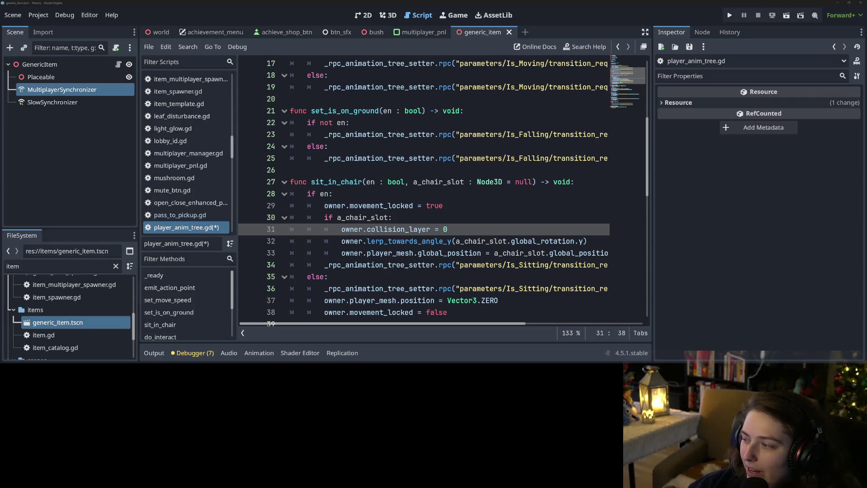
{"action": "left_click", "coordinate": [722, 278]}
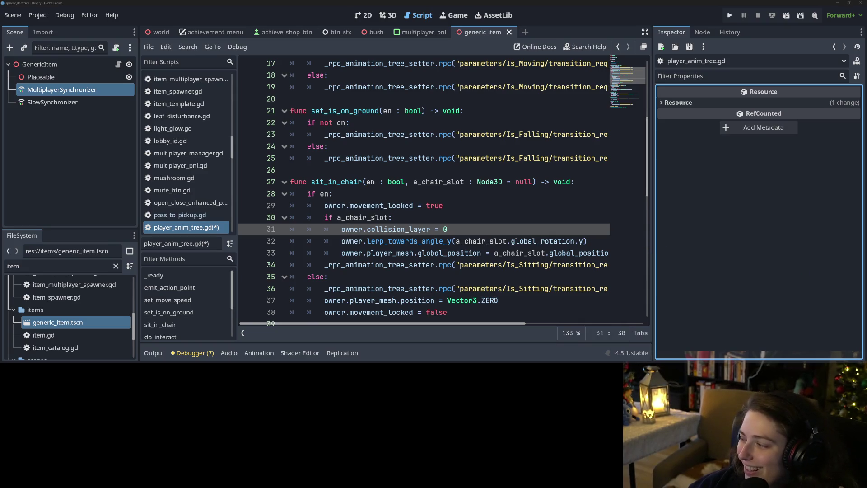
{"action": "key", "text": "alt+Tab"}
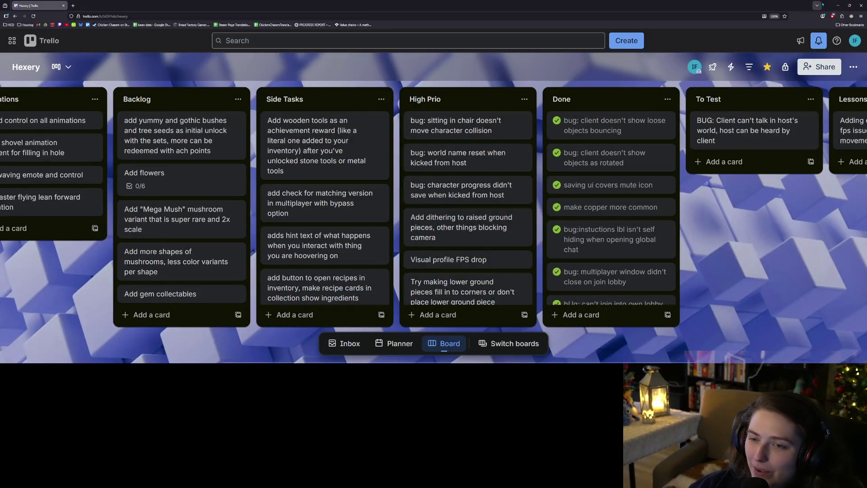
{"action": "left_click", "coordinate": [837, 5]}
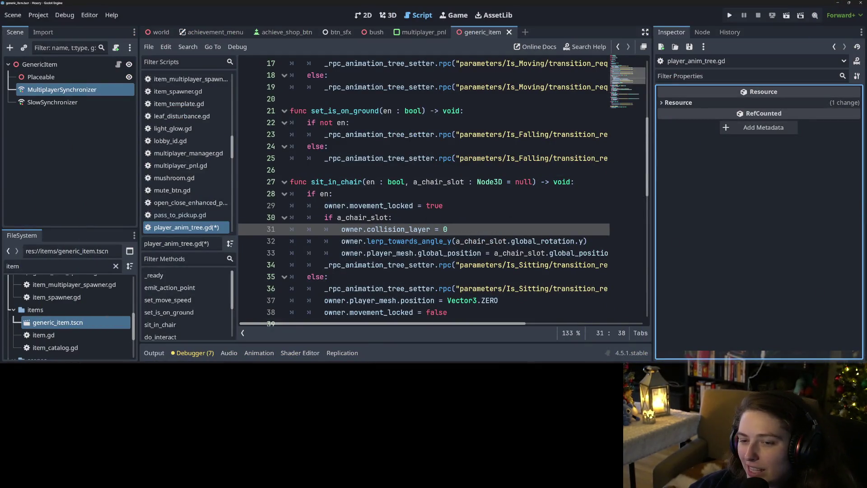
{"action": "left_click", "coordinate": [376, 253]}
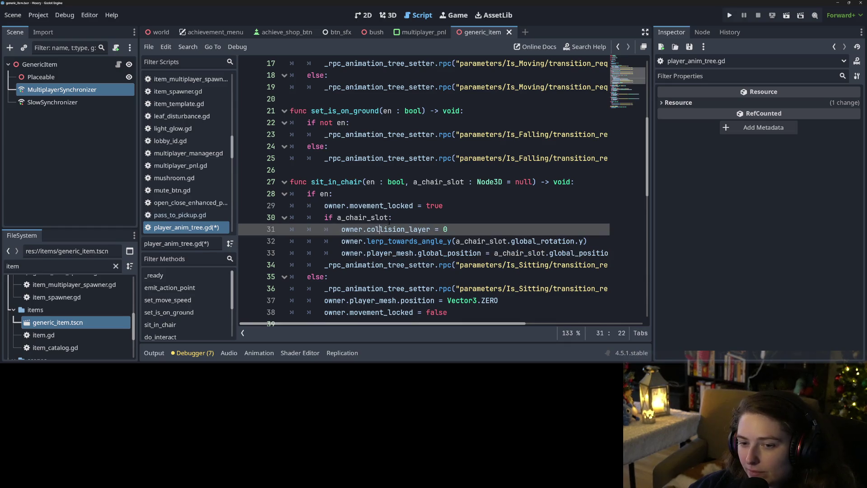
{"action": "left_click", "coordinate": [413, 217]}
- Try inserting and removing blank lines in the if blocks of sit_in_chair
{"action": "key", "text": "Return"}
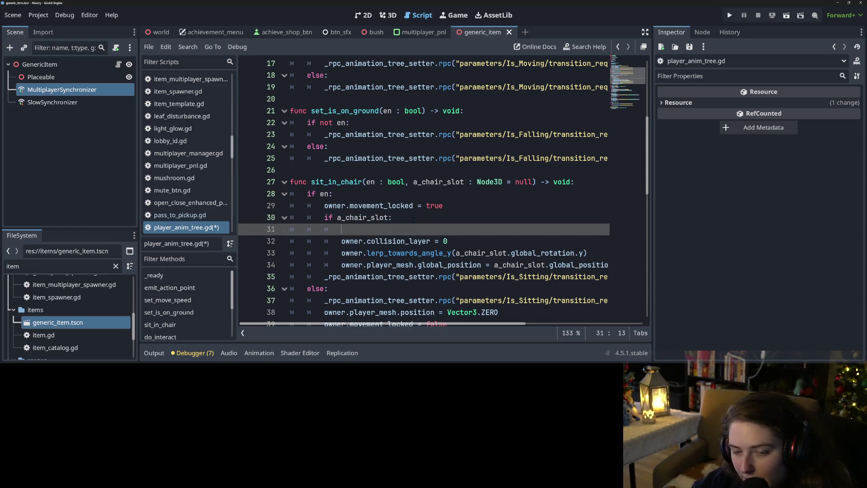
{"action": "type", "text": "v"}
{"action": "key", "text": "BackSpace"}
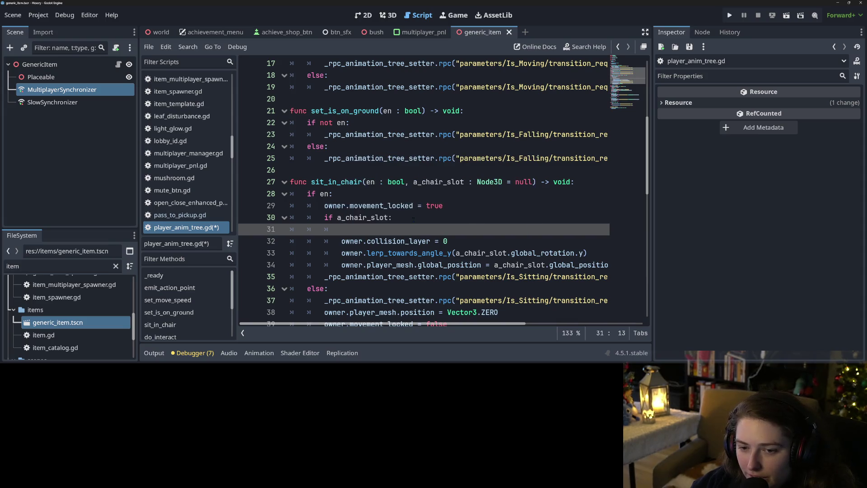
{"action": "left_click", "coordinate": [416, 195]}
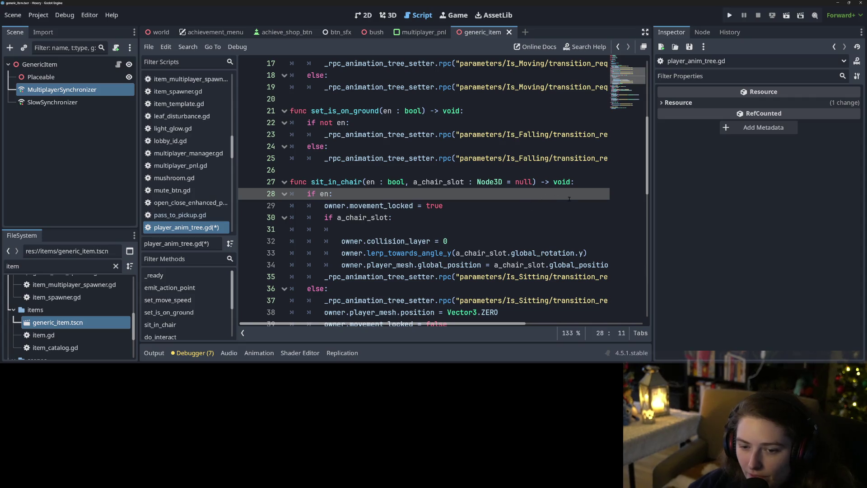
{"action": "key", "text": "Return"}
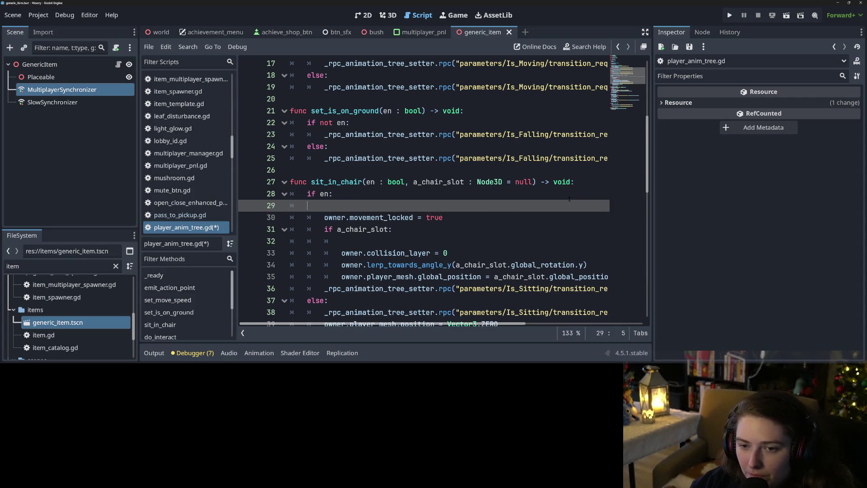
{"action": "key", "text": "ctrl+z"}
{"action": "scroll", "coordinate": [521, 235], "scroll_direction": "down", "scroll_amount": 2}
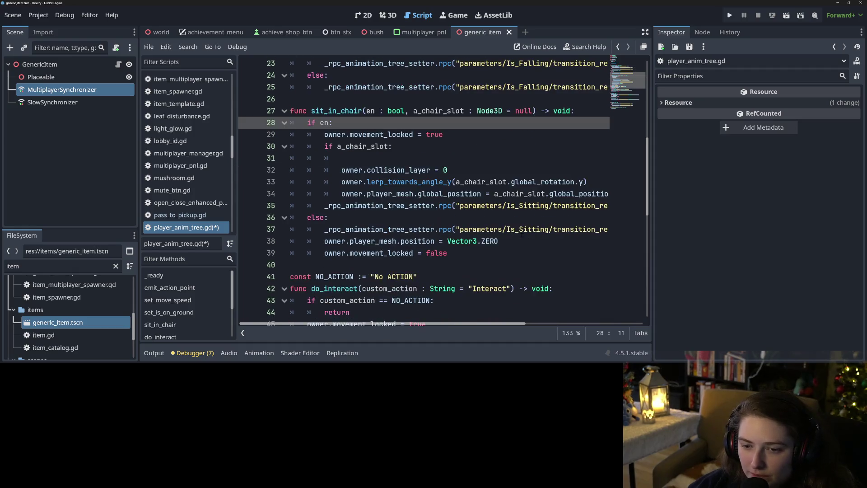
{"action": "scroll", "coordinate": [447, 258], "scroll_direction": "up", "scroll_amount": 1}
{"action": "scroll", "coordinate": [440, 257], "scroll_direction": "down", "scroll_amount": 2}
{"action": "scroll", "coordinate": [432, 254], "scroll_direction": "up", "scroll_amount": 3}
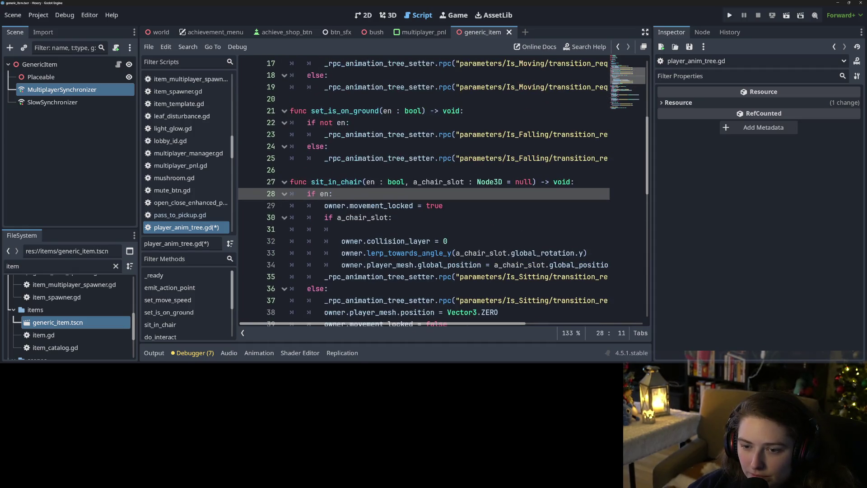
{"action": "scroll", "coordinate": [423, 251], "scroll_direction": "down", "scroll_amount": 1}
- Delete the empty line and the 'owner.collision_layer = 0' line, then save player_anim_tree.gd
{"action": "left_click", "coordinate": [434, 241]}
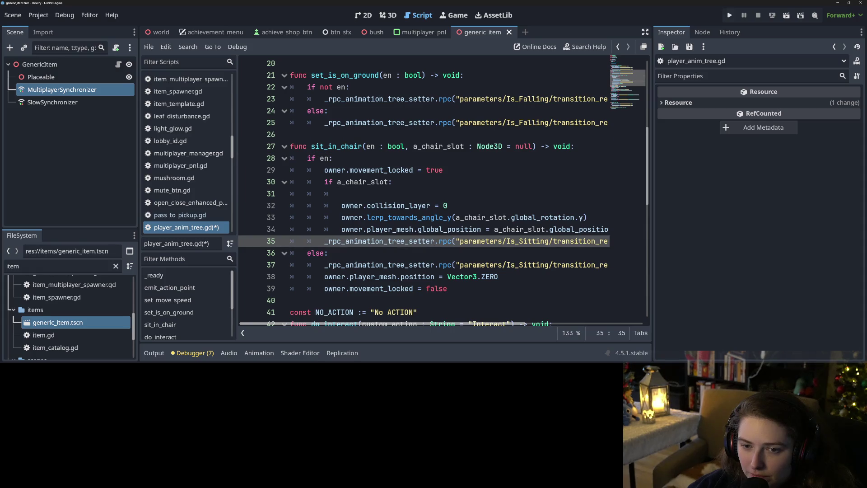
{"action": "left_click", "coordinate": [580, 149]}
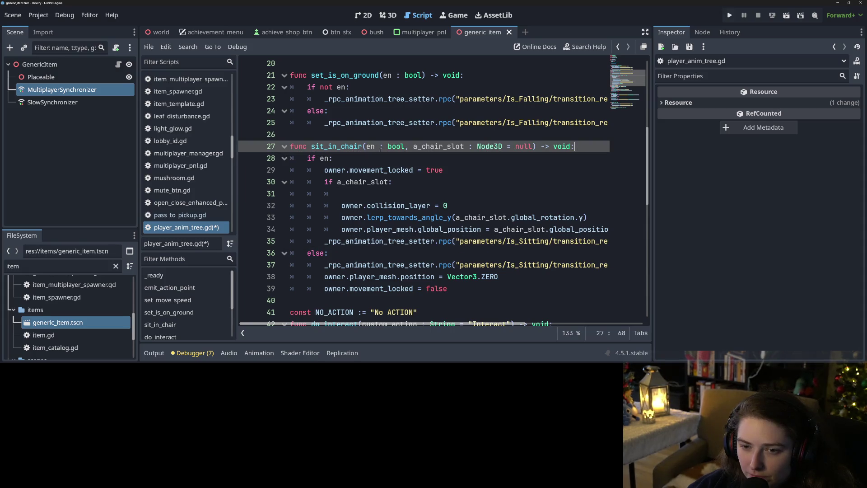
{"action": "key", "text": "Down"}
{"action": "key", "text": "Down"}
{"action": "key", "text": "Down"}
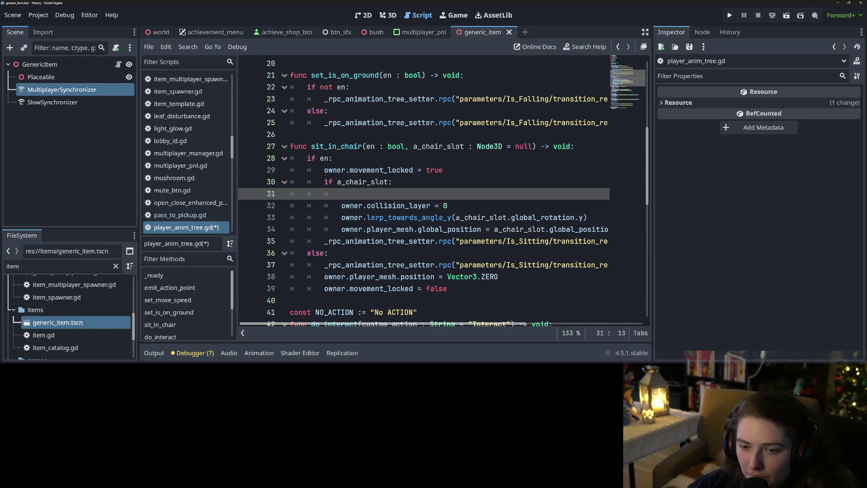
{"action": "key", "text": "BackSpace"}
{"action": "key", "text": "BackSpace"}
{"action": "key", "text": "BackSpace"}
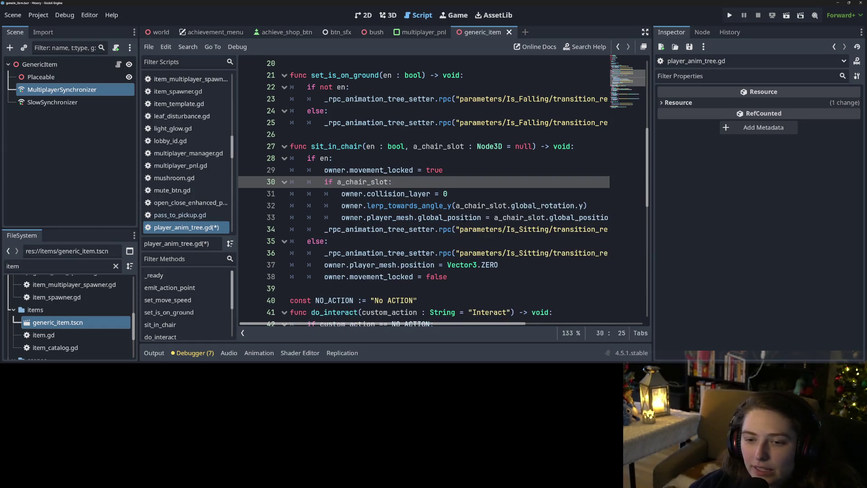
{"action": "left_click", "coordinate": [413, 195]}
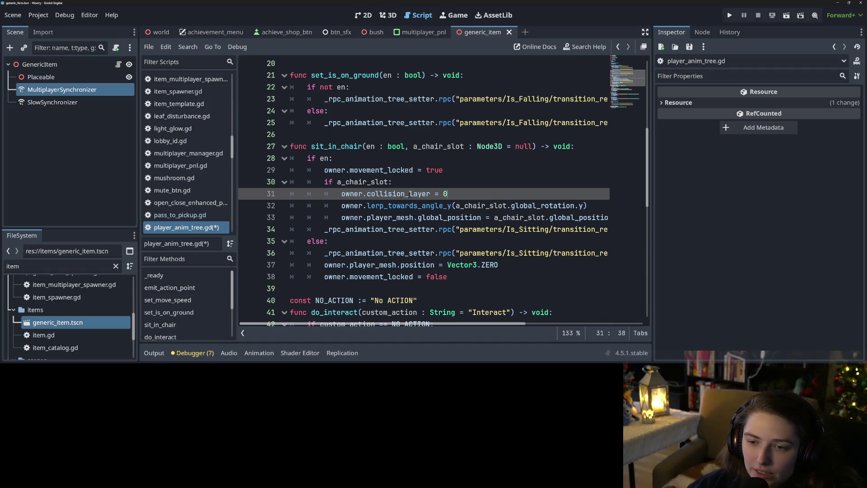
{"action": "key", "text": "shift+Home"}
{"action": "key", "text": "shift+Home"}
{"action": "key", "text": "BackSpace"}
{"action": "key", "text": "BackSpace"}
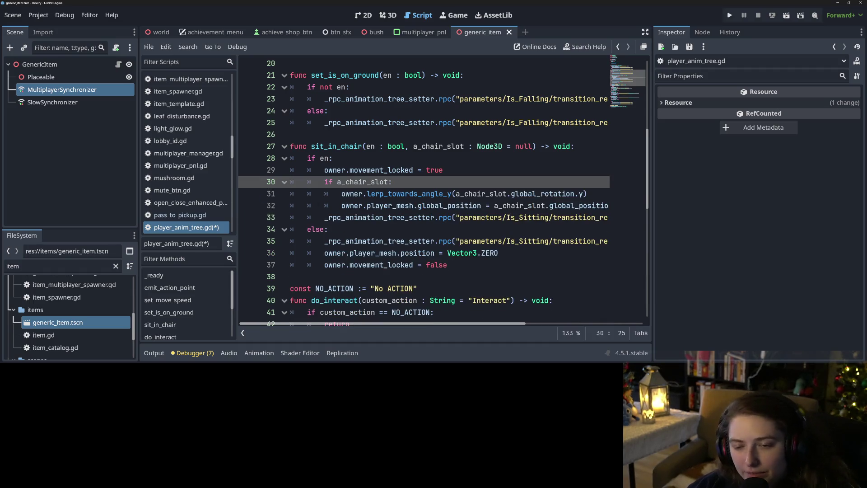
{"action": "key", "text": "ctrl+s"}
- Select lerp_towards_angle_y, player_mesh and global_position on lines 31–32 to review them
{"action": "double_click", "coordinate": [384, 194]}
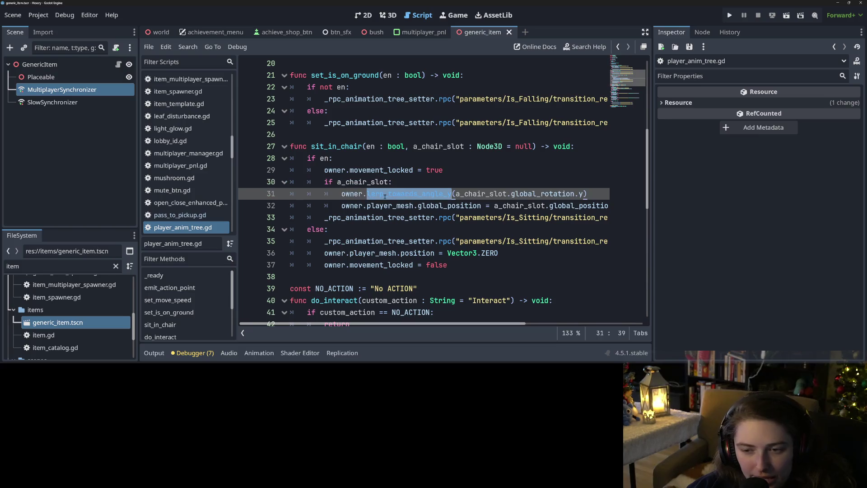
{"action": "double_click", "coordinate": [387, 207]}
{"action": "double_click", "coordinate": [430, 207]}
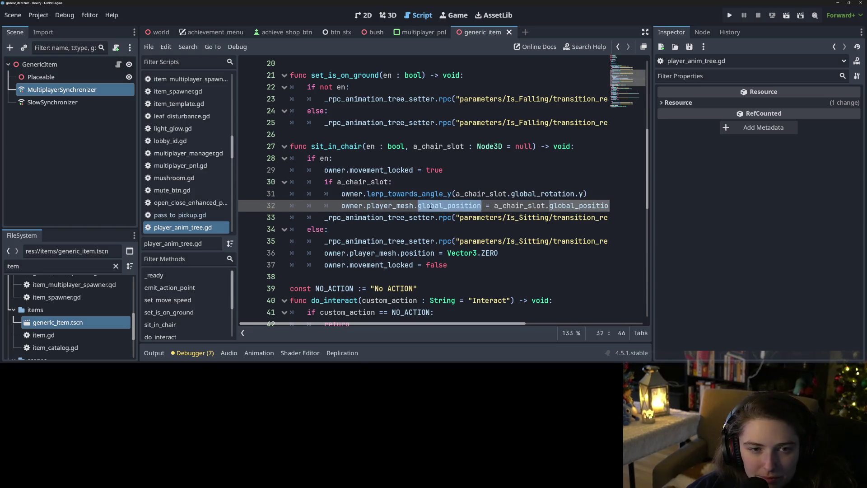
{"action": "scroll", "coordinate": [207, 194], "scroll_direction": "down", "scroll_amount": 3}
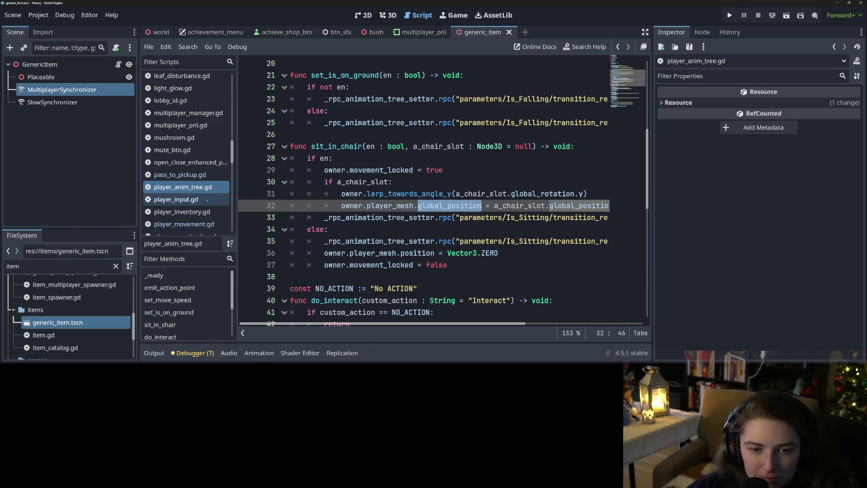
{"action": "scroll", "coordinate": [201, 207], "scroll_direction": "down", "scroll_amount": 3}
- Append 'func disable_collisions() -> void:' with a pass body at the end of player_movement.gd
{"action": "left_click", "coordinate": [201, 184]}
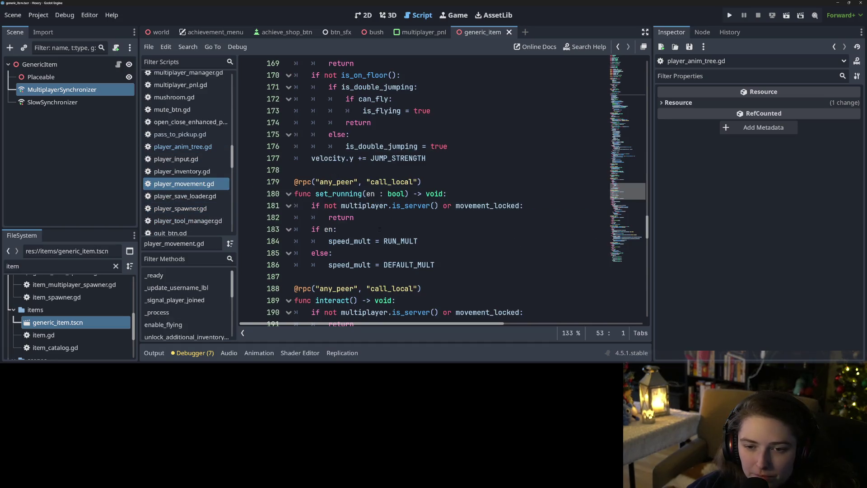
{"action": "scroll", "coordinate": [380, 229], "scroll_direction": "down", "scroll_amount": 20}
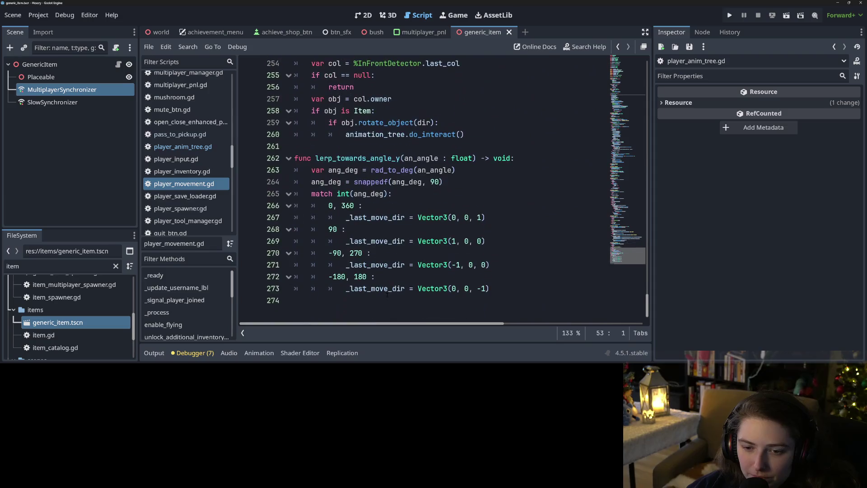
{"action": "left_click", "coordinate": [383, 301]}
{"action": "key", "text": "Return"}
{"action": "type", "text": "f"}
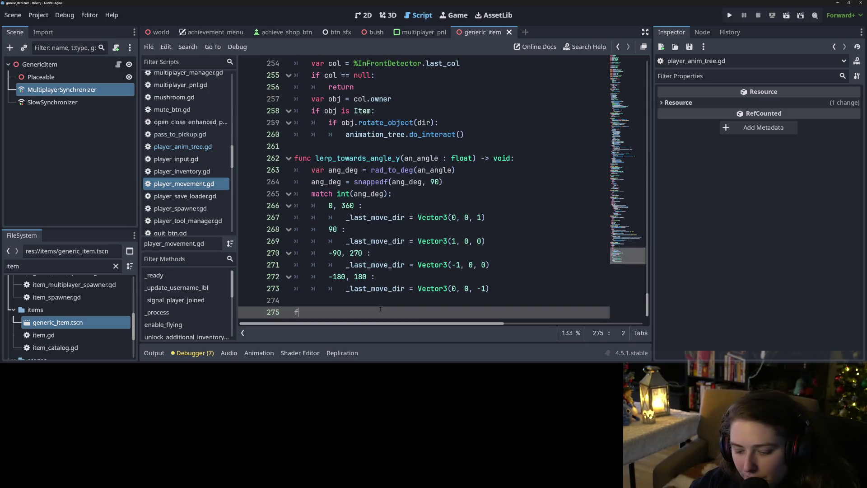
{"action": "type", "text": "unc dis"}
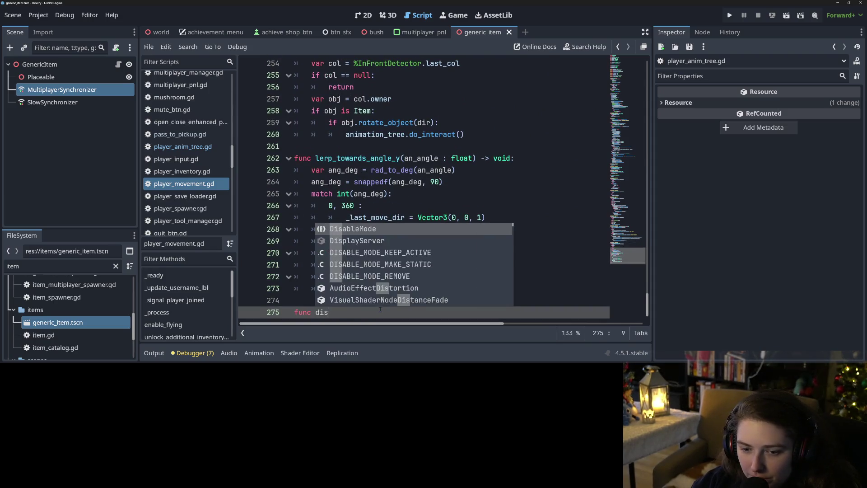
{"action": "type", "text": "able_"}
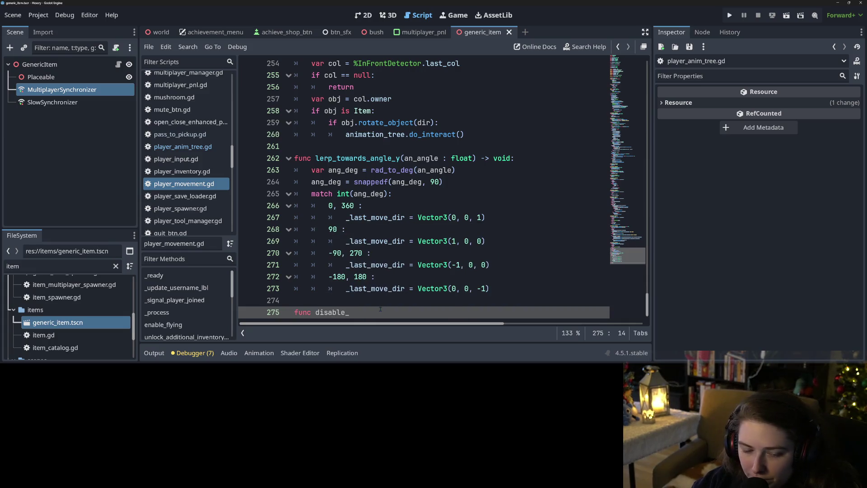
{"action": "type", "text": "collisions() -> void"}
{"action": "key", "text": "Return"}
{"action": "type", "text": "pass"}
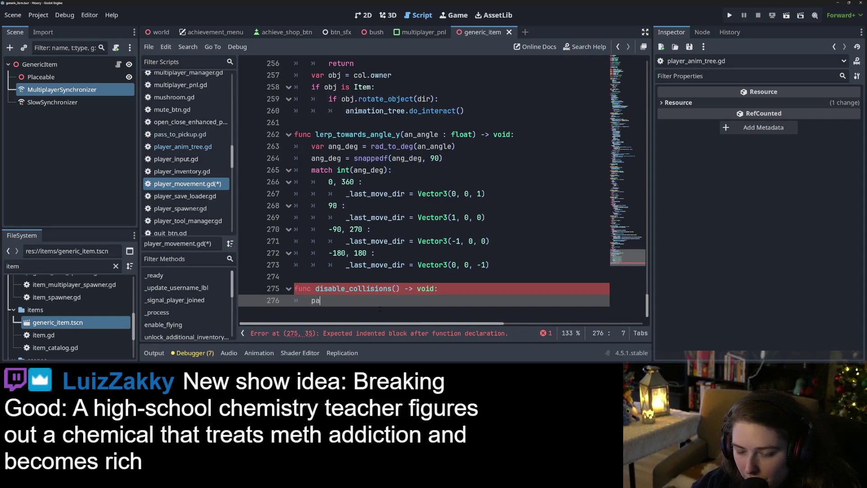
{"action": "key", "text": "Up"}
{"action": "key", "text": "Up"}
{"action": "key", "text": "Return"}
{"action": "type", "text": "@rpc"}
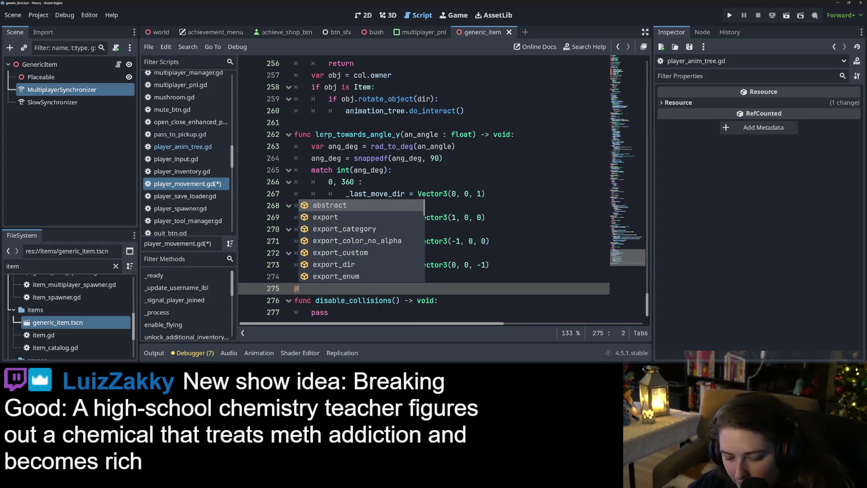
{"action": "type", "text": "(\"call_local\""}
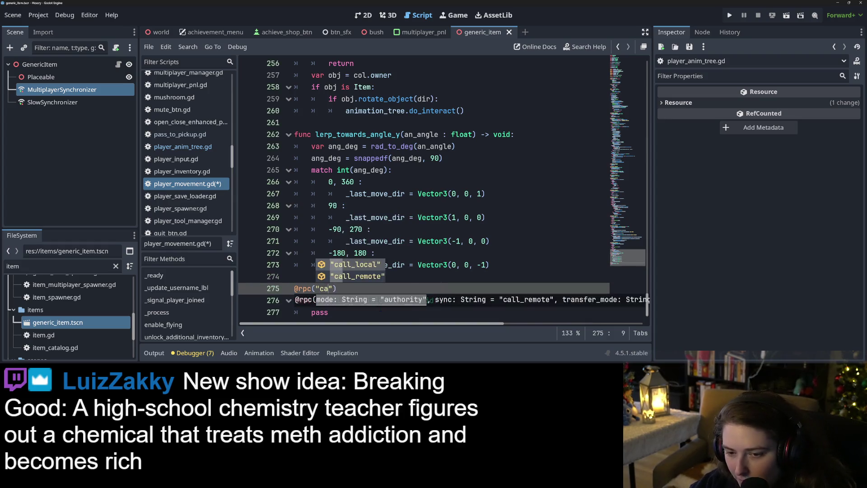
{"action": "key", "text": "Return"}
{"action": "type", "text": ", \"a"}
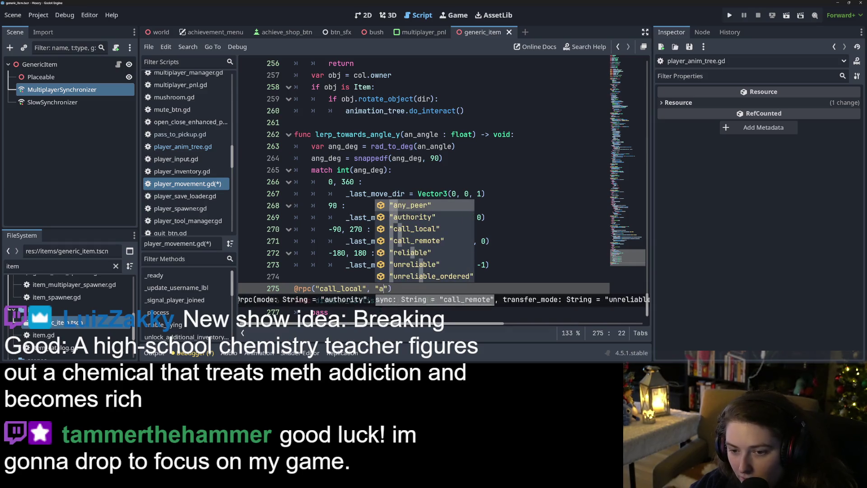
{"action": "key", "text": "Return"}
{"action": "key", "text": "ctrl+s"}
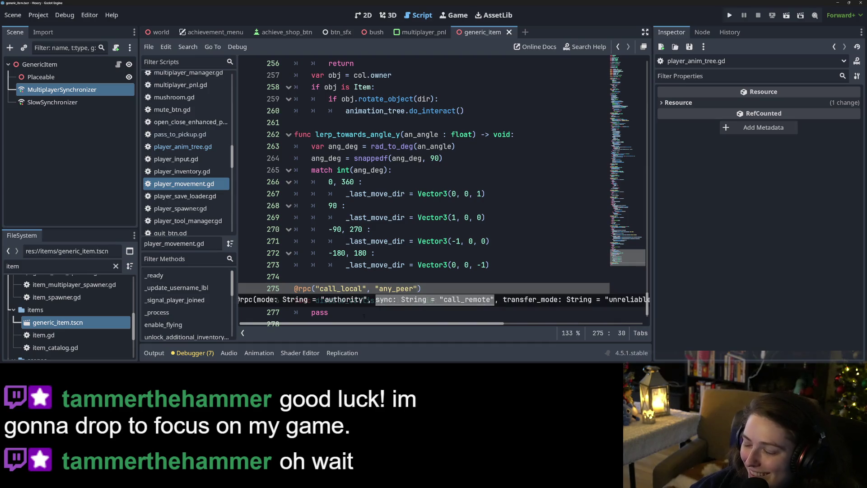
- Review the disable_collisions stub and its spacing above the rpc annotation
{"action": "scroll", "coordinate": [337, 274], "scroll_direction": "down", "scroll_amount": 2}
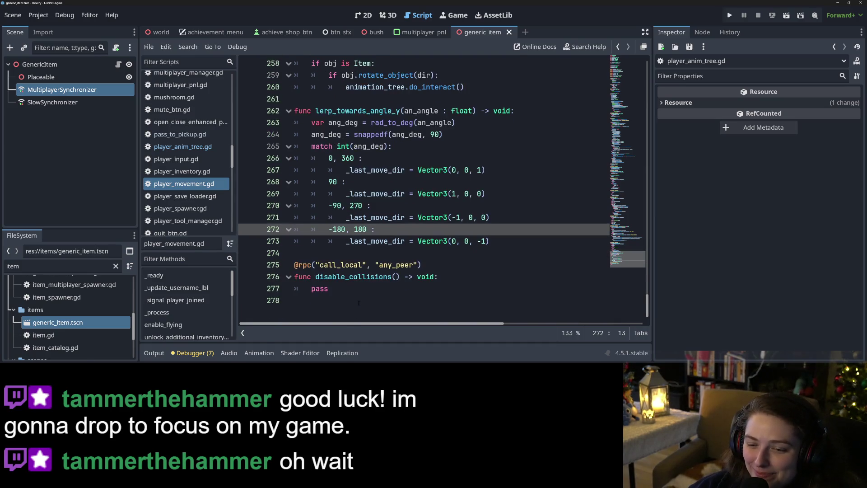
{"action": "double_click", "coordinate": [355, 294]}
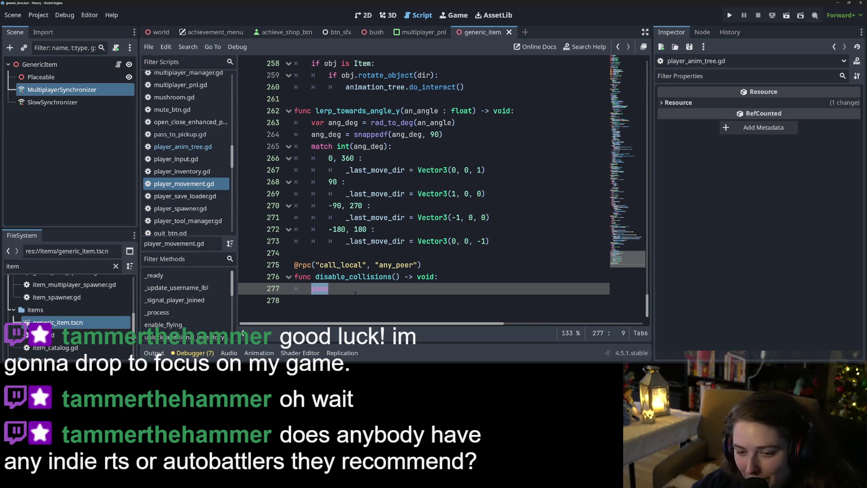
{"action": "key", "text": "Up"}
{"action": "key", "text": "Up"}
{"action": "key", "text": "Up"}
{"action": "key", "text": "Return"}
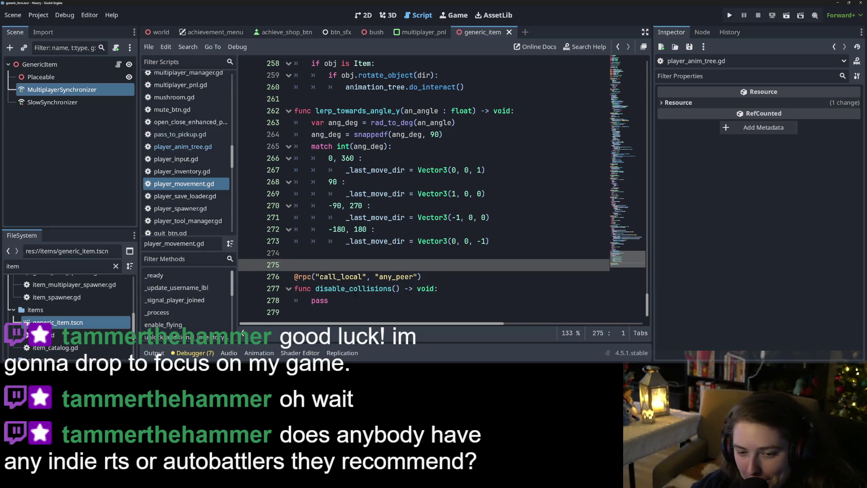
{"action": "key", "text": "BackSpace"}
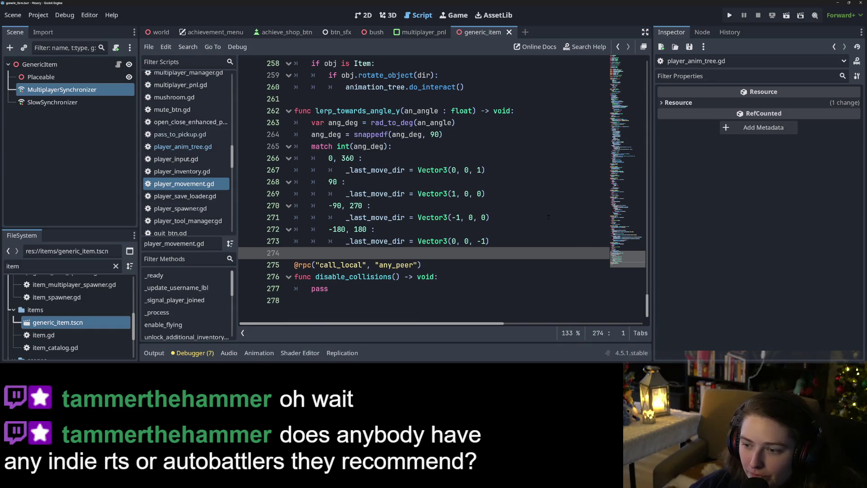
{"action": "left_click_drag", "start_coordinate": [615, 263], "coordinate": [615, 95]}
{"action": "scroll", "coordinate": [452, 181], "scroll_direction": "down", "scroll_amount": 3}
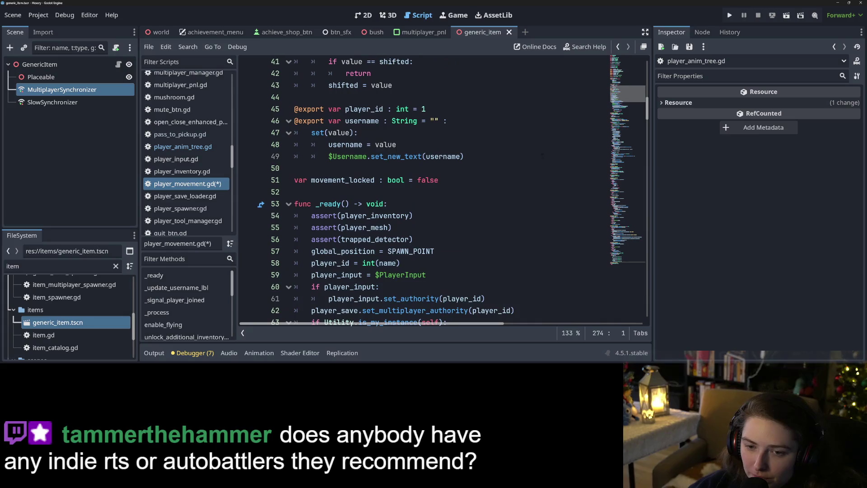
- Start a new 'var defaul_col' declaration below movement_locked
{"action": "left_click", "coordinate": [475, 179]}
{"action": "key", "text": "Return"}
{"action": "type", "text": "var "}
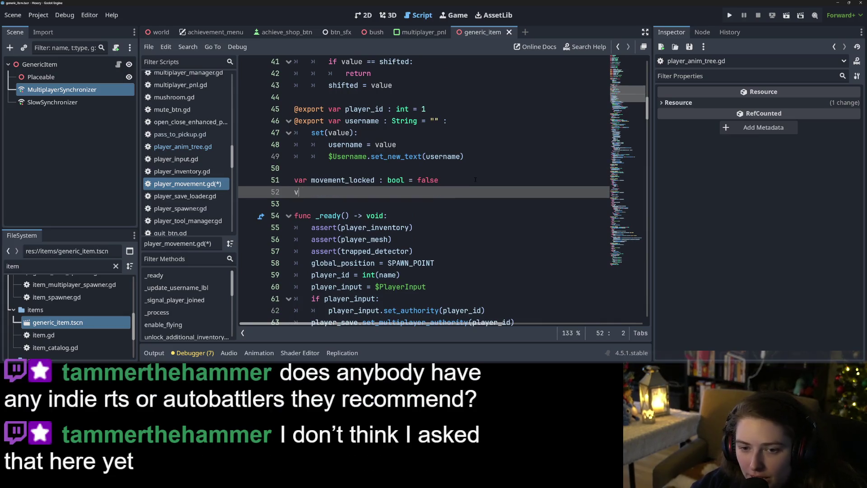
{"action": "type", "text": "defaul"}
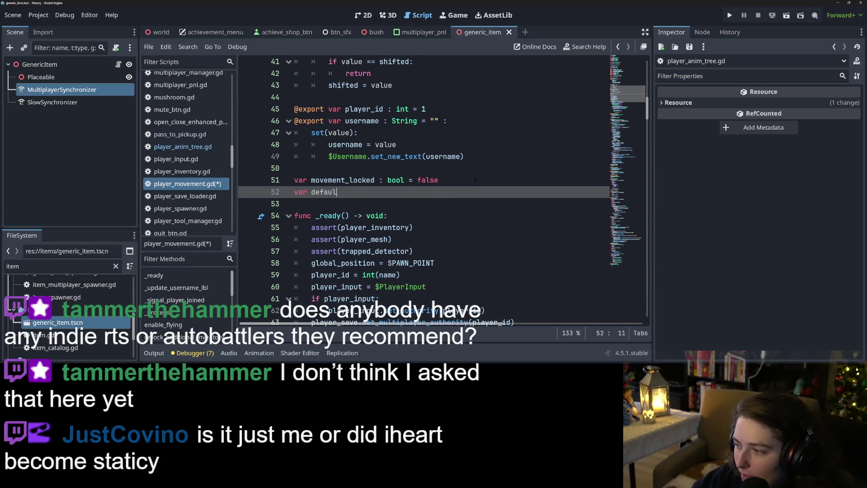
{"action": "type", "text": "_col"}
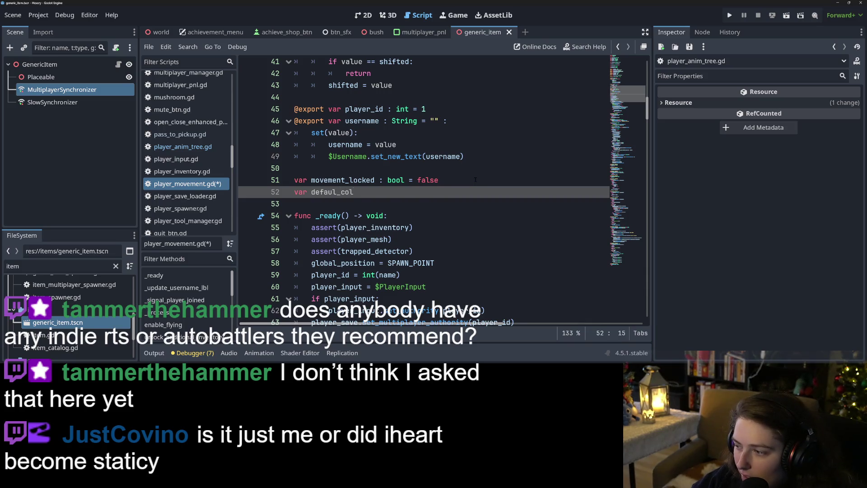
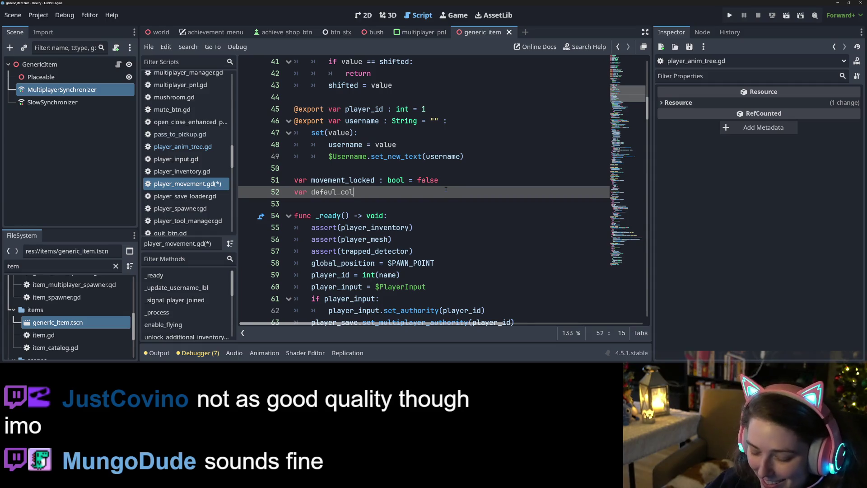
- Declare defaul_col as int and set it to collision_layer in _ready, then save
{"action": "type", "text": ": int"}
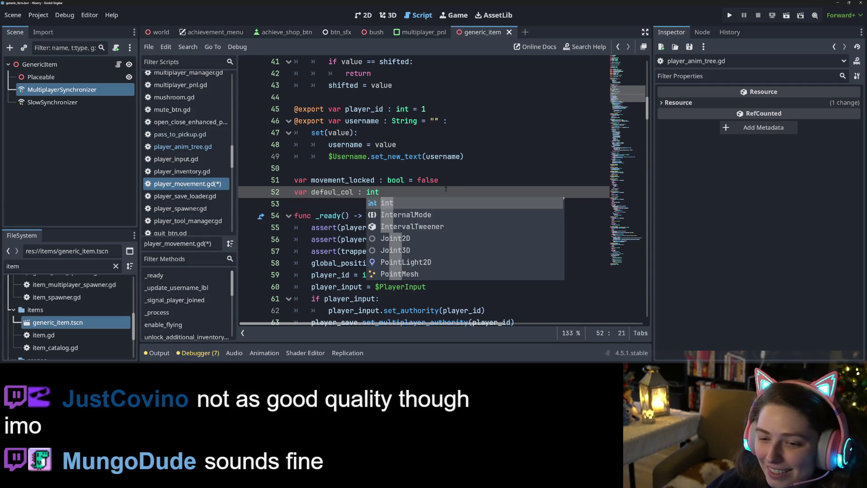
{"action": "key", "text": "ctrl+s"}
{"action": "double_click", "coordinate": [331, 192]}
{"action": "key", "text": "ctrl+c"}
{"action": "left_click", "coordinate": [435, 256]}
{"action": "key", "text": "Return"}
{"action": "key", "text": "ctrl+v"}
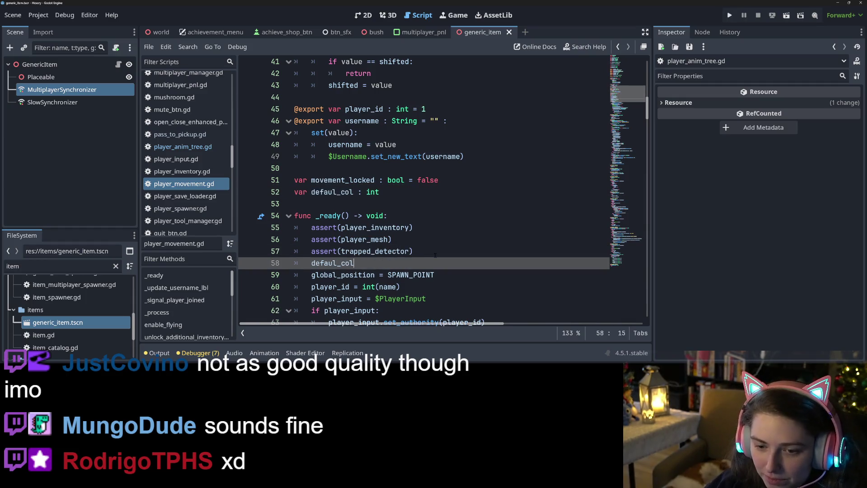
{"action": "type", "text": "= col"}
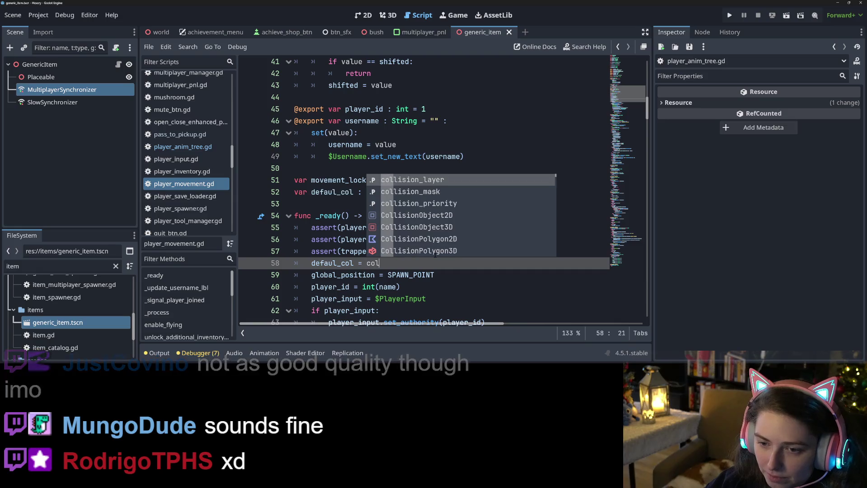
{"action": "key", "text": "Return"}
{"action": "key", "text": "ctrl+s"}
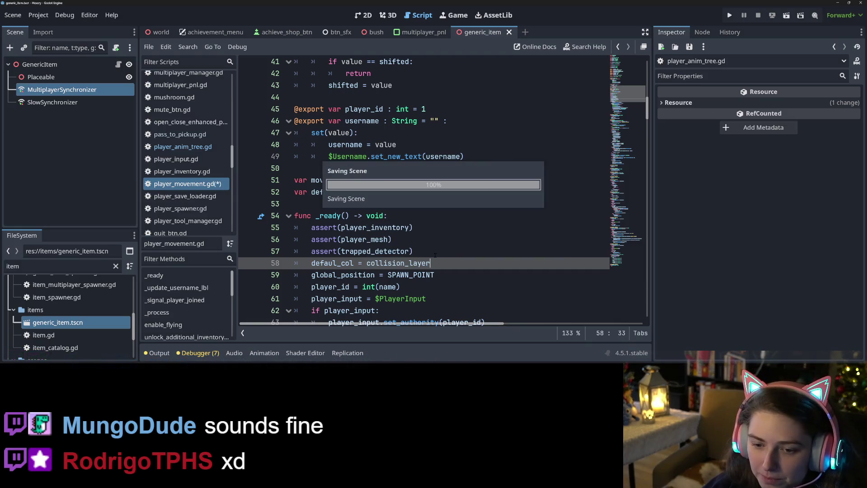
- Rename the disable_collisions stub to set_collisions(en : bool)
{"action": "key", "text": "Home"}
{"action": "key", "text": "ctrl+shift+Right"}
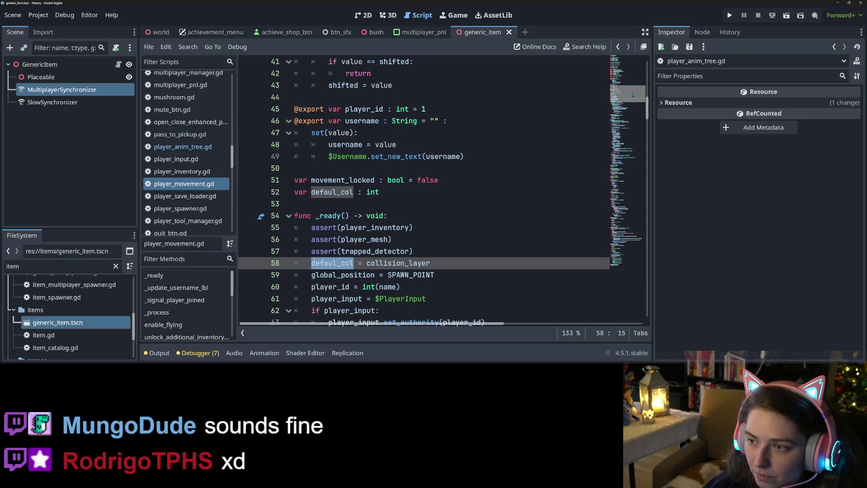
{"action": "left_click_drag", "start_coordinate": [633, 95], "coordinate": [633, 261]}
{"action": "left_click", "coordinate": [326, 289]}
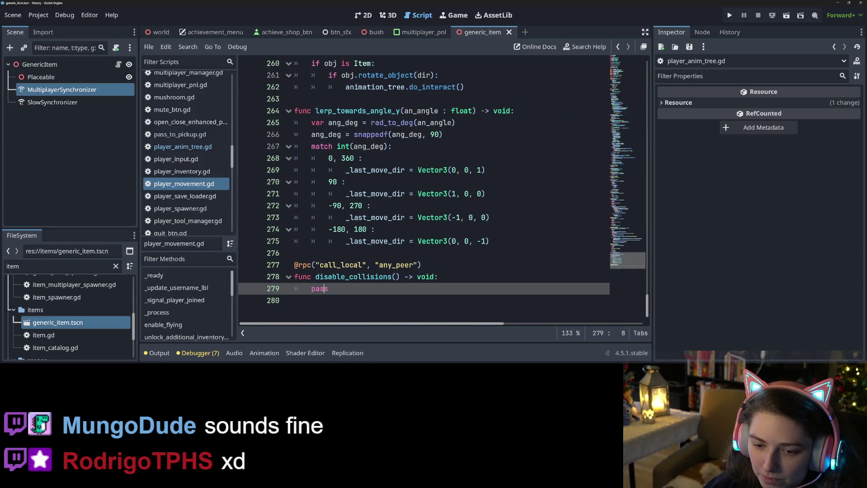
{"action": "double_click", "coordinate": [346, 277]}
{"action": "left_click", "coordinate": [345, 276]}
{"action": "left_click_drag", "start_coordinate": [345, 276], "coordinate": [316, 277]}
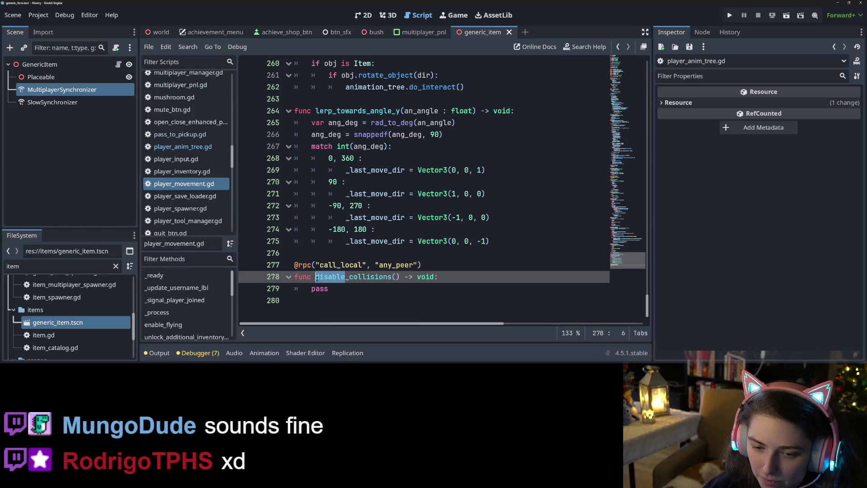
{"action": "type", "text": "en"}
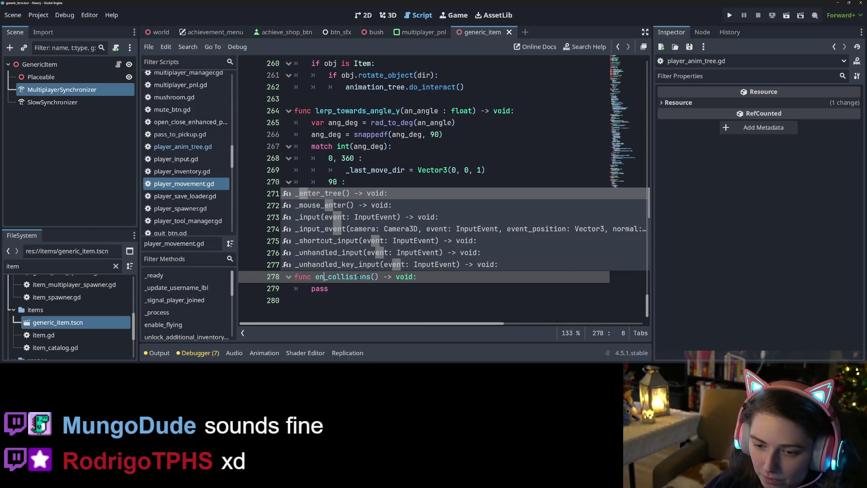
{"action": "key", "text": "BackSpace"}
{"action": "key", "text": "BackSpace"}
{"action": "type", "text": "se"}
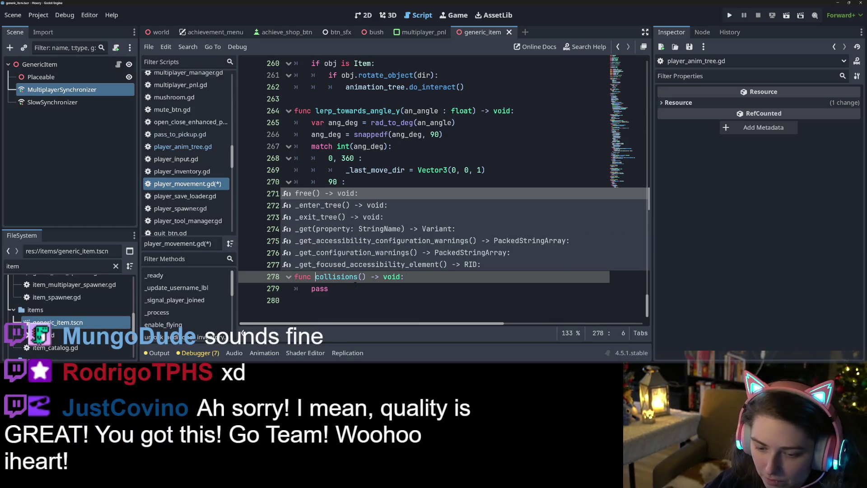
{"action": "type", "text": "t_"}
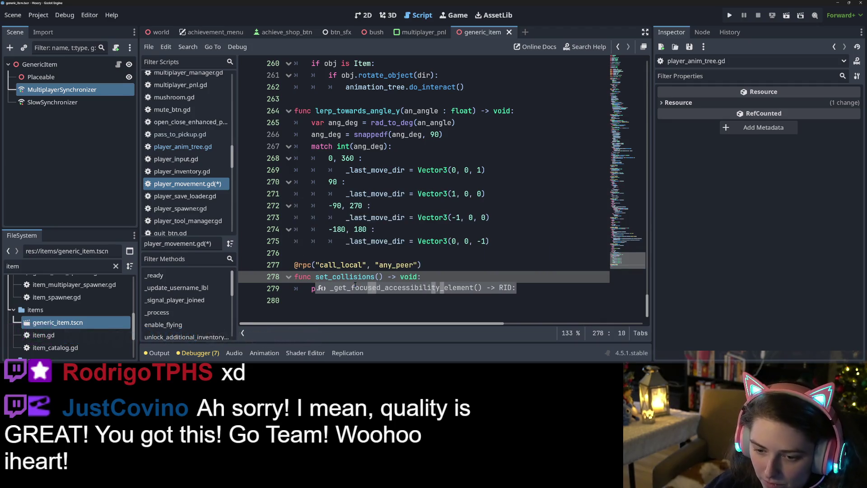
{"action": "left_click", "coordinate": [379, 276]}
{"action": "type", "text": "en : b"}
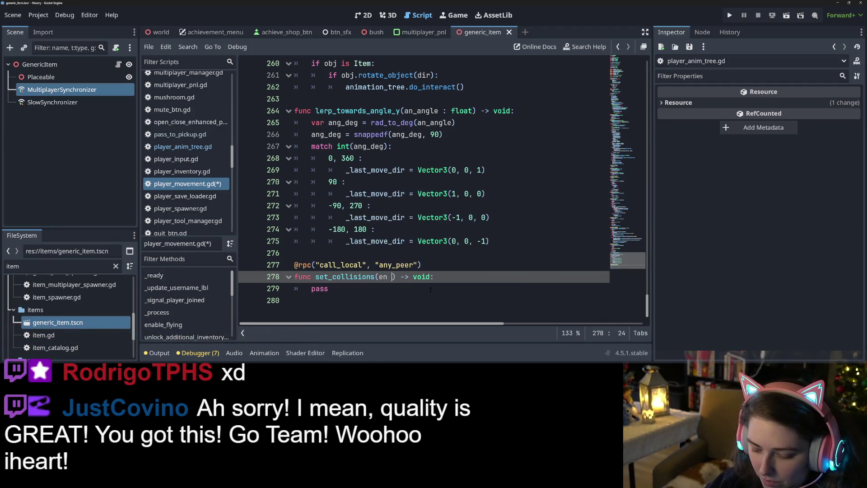
{"action": "type", "text": "ool"}
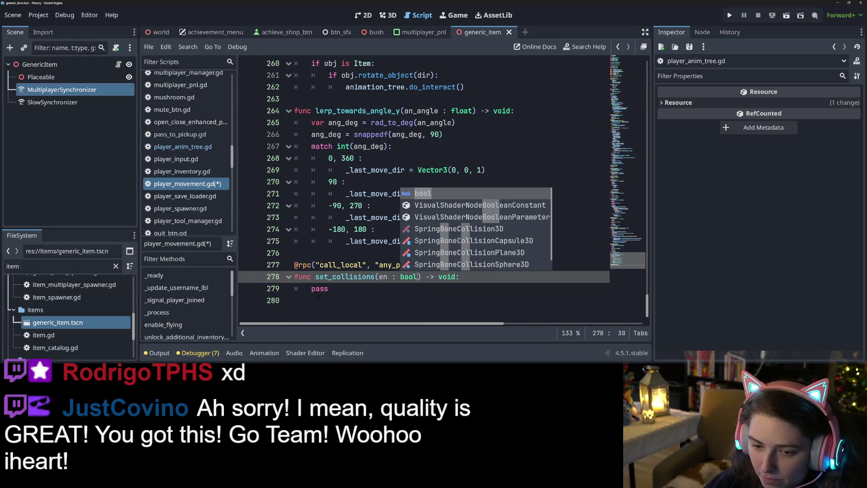
- Replace pass with if en: collision_layer = defaul_col, else: collision_layer = 0, and save
{"action": "left_click", "coordinate": [318, 295]}
{"action": "double_click", "coordinate": [319, 289]}
{"action": "type", "text": "if en:"}
{"action": "key", "text": "Return"}
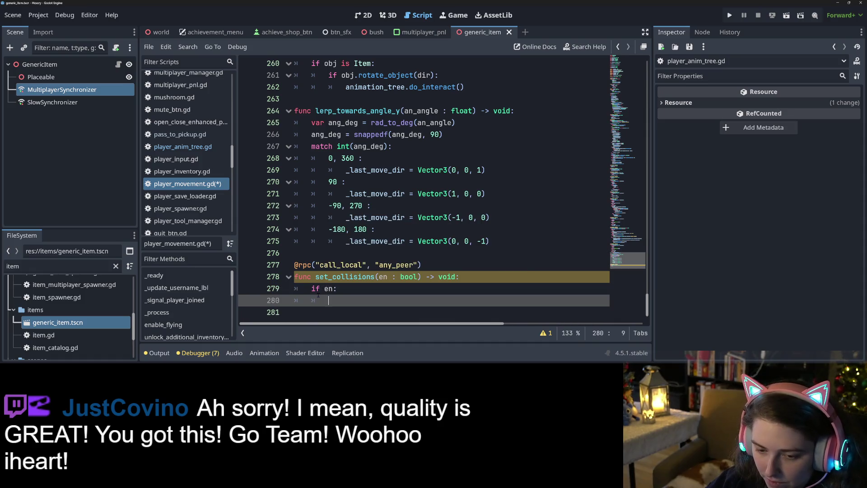
{"action": "type", "text": "collision_layer ="}
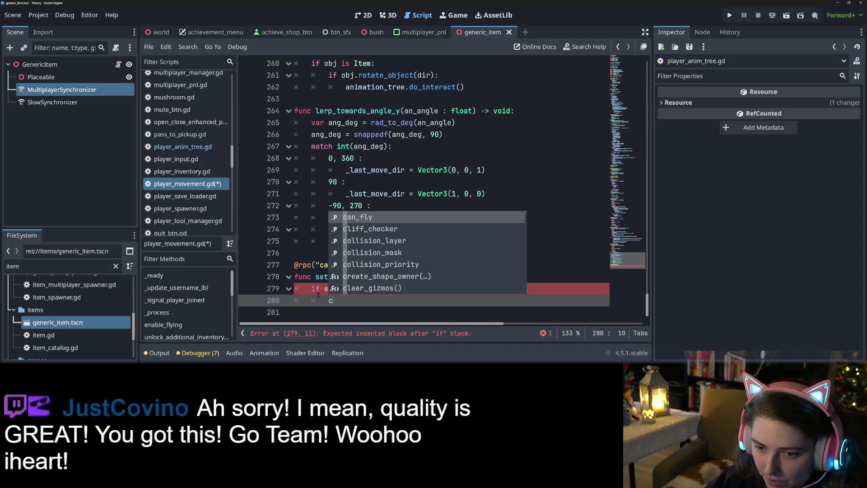
{"action": "type", "text": " defaul_col"}
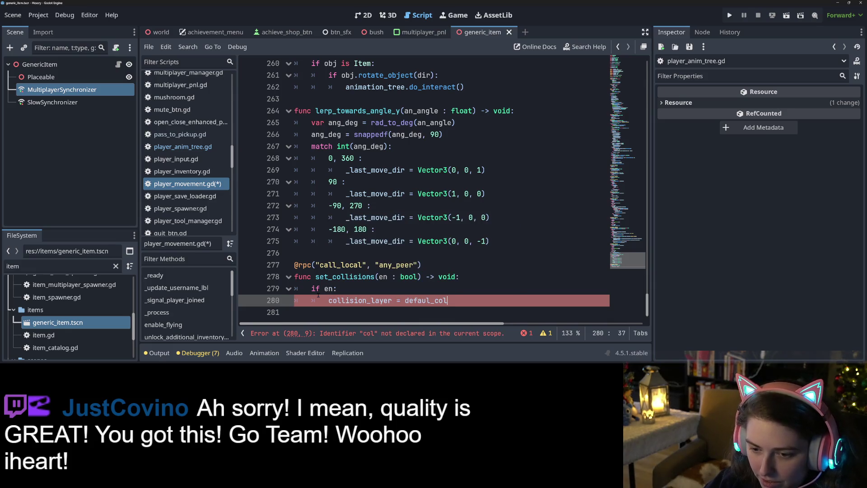
{"action": "key", "text": "Return"}
{"action": "key", "text": "BackSpace"}
{"action": "type", "text": "else:"}
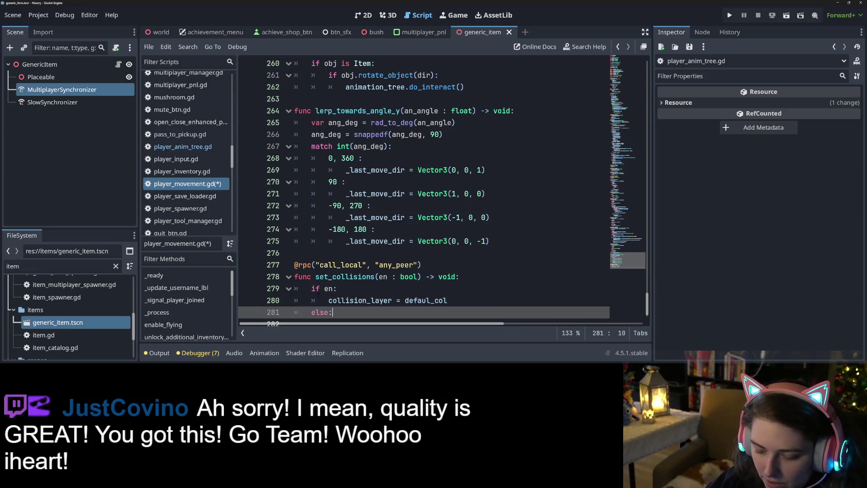
{"action": "key", "text": "Return"}
{"action": "type", "text": "c"}
{"action": "key", "text": "Down"}
{"action": "key", "text": "Down"}
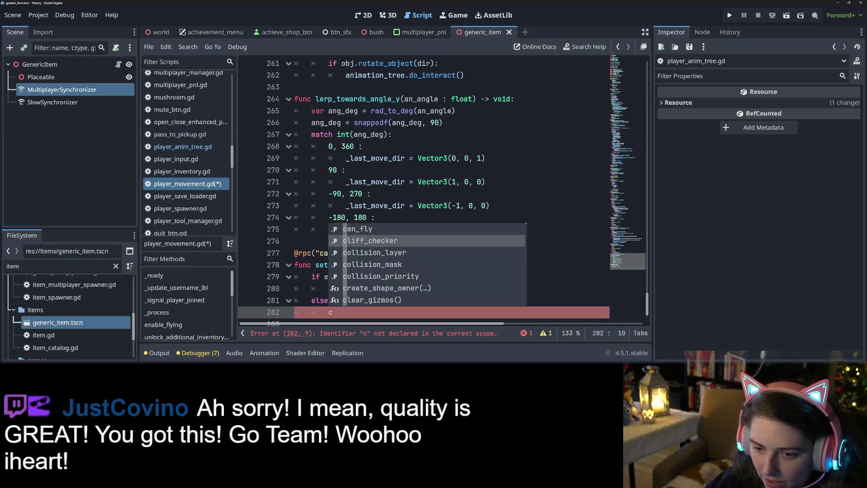
{"action": "key", "text": "Return"}
{"action": "type", "text": "= 0"}
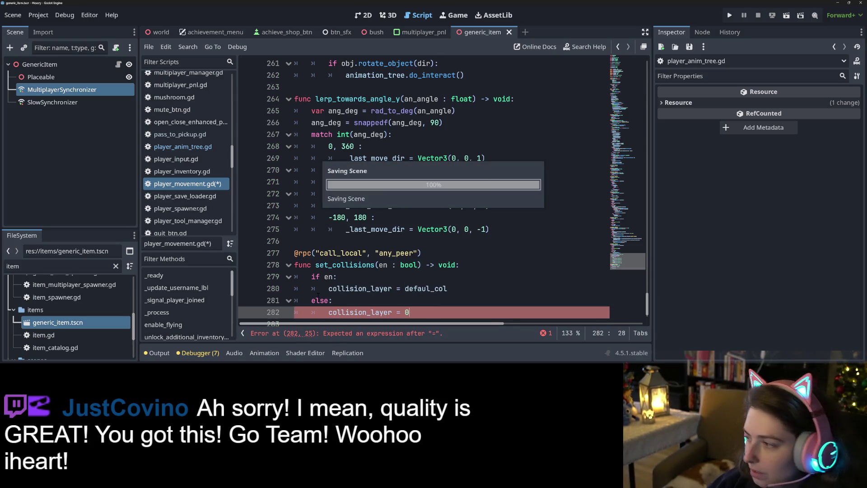
{"action": "key", "text": "ctrl+s"}
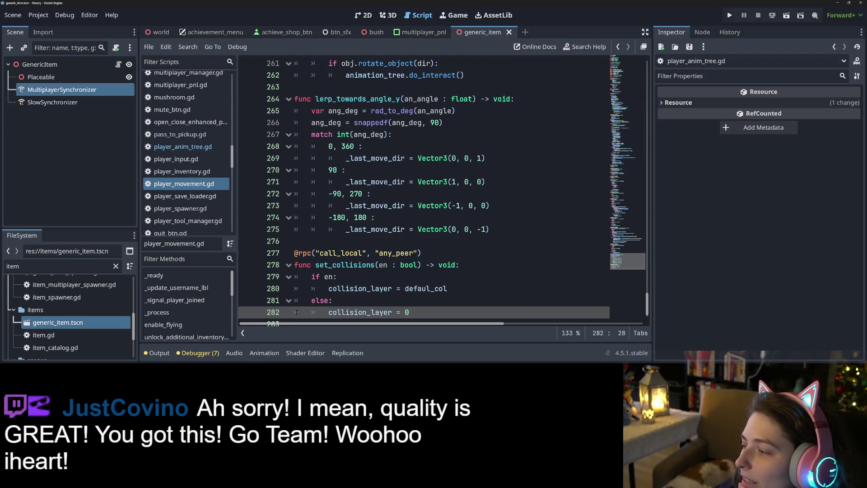
- Toggle a breakpoint on line 281 on and then off again
{"action": "left_click", "coordinate": [248, 300]}
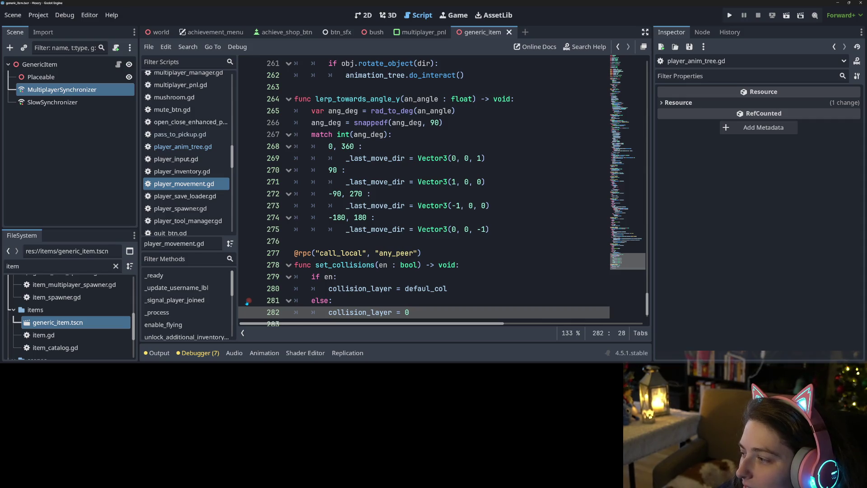
{"action": "left_click", "coordinate": [247, 302]}
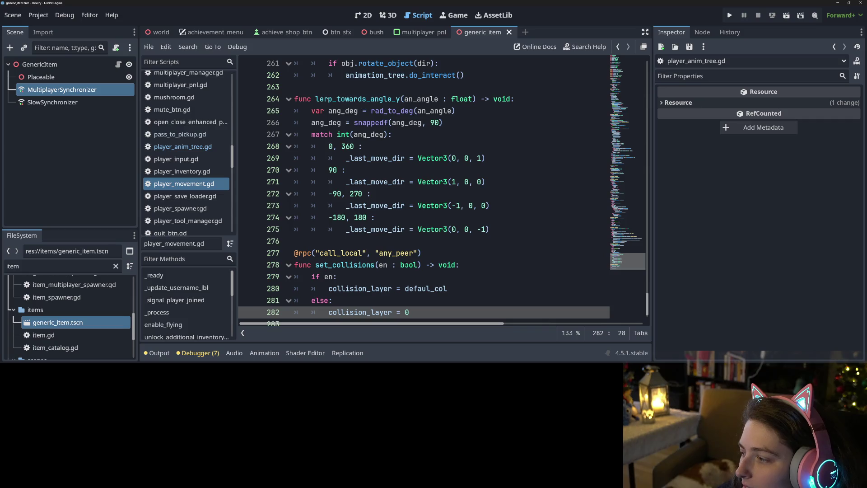
{"action": "scroll", "coordinate": [428, 258], "scroll_direction": "down", "scroll_amount": 1}
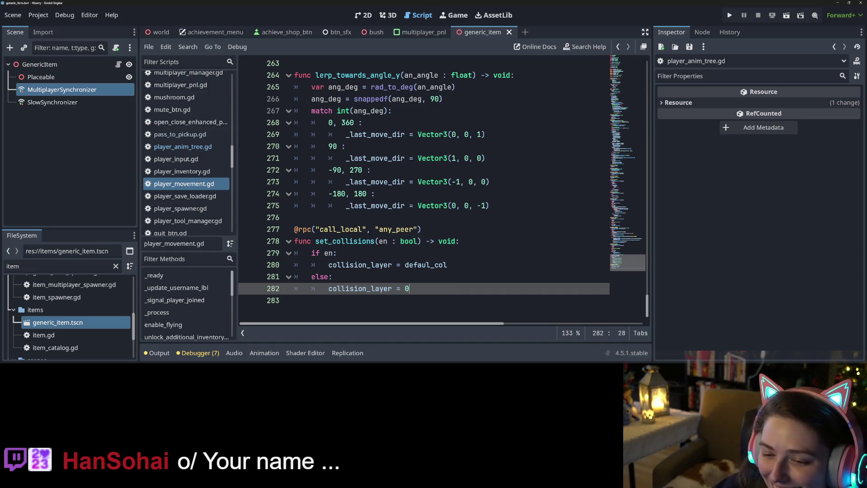
- Select the set_collisions name and switch to the player_anim_tree.gd script
{"action": "double_click", "coordinate": [364, 242]}
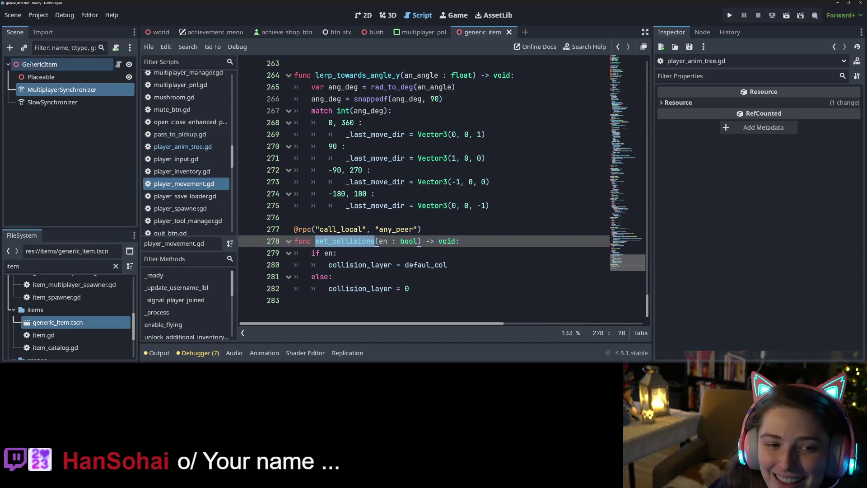
{"action": "scroll", "coordinate": [181, 193], "scroll_direction": "down", "scroll_amount": 1}
{"action": "scroll", "coordinate": [181, 194], "scroll_direction": "up", "scroll_amount": 1}
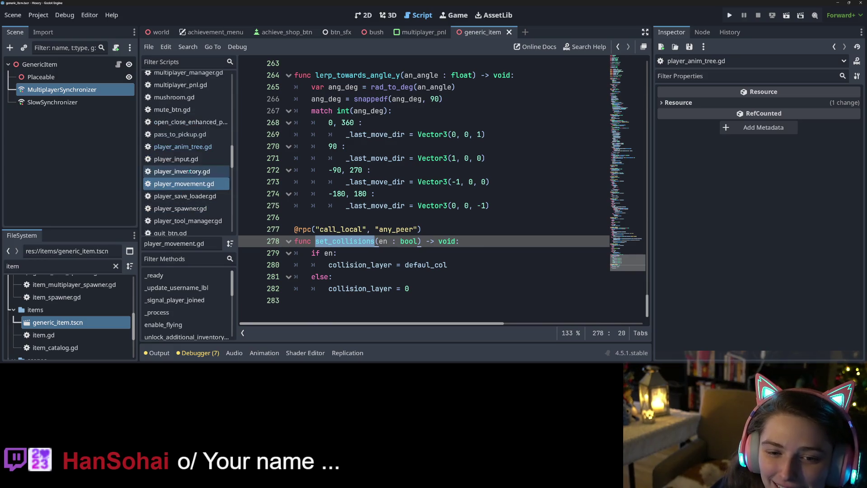
{"action": "left_click", "coordinate": [182, 146]}
{"action": "left_click", "coordinate": [401, 193]}
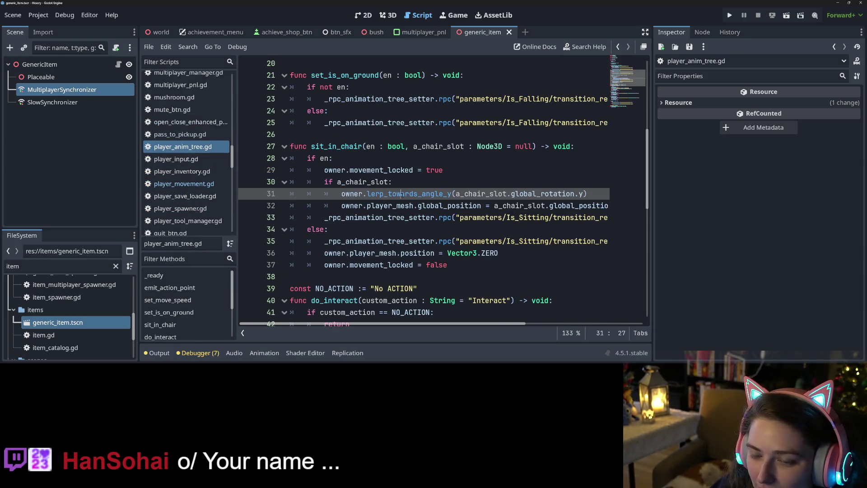
{"action": "left_click", "coordinate": [403, 186]}
{"action": "key", "text": "Return"}
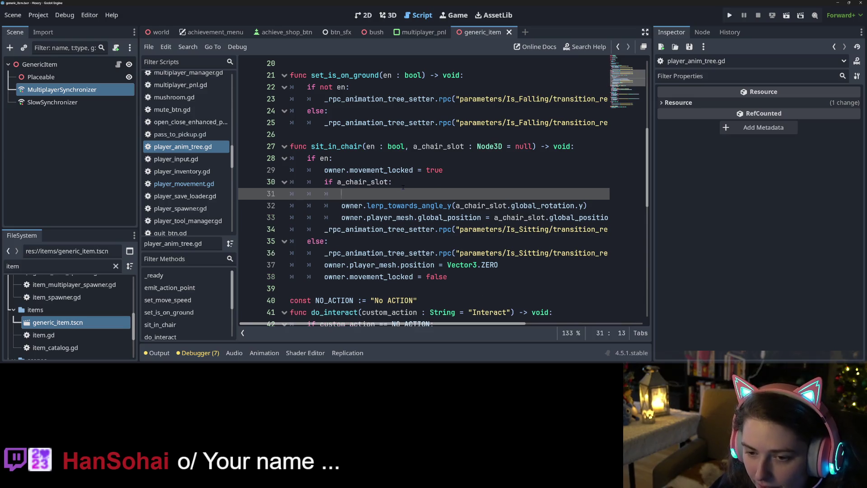
{"action": "type", "text": "wner."}
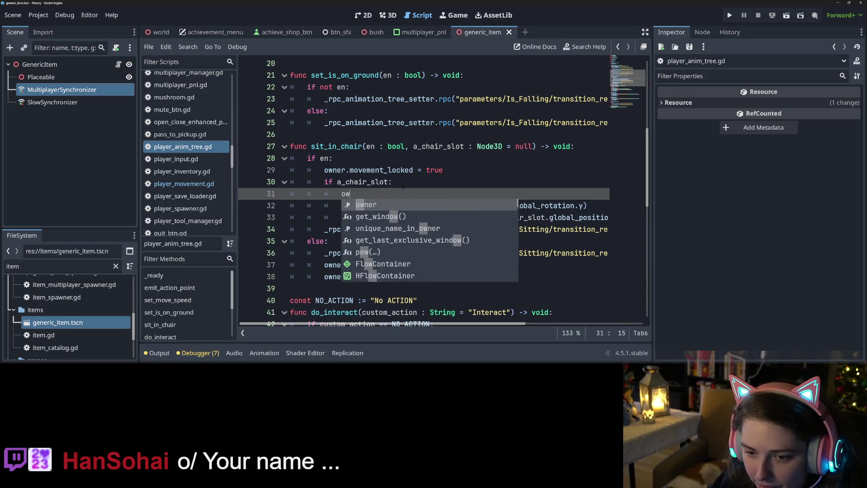
{"action": "type", "text": "set_collisions(false"}
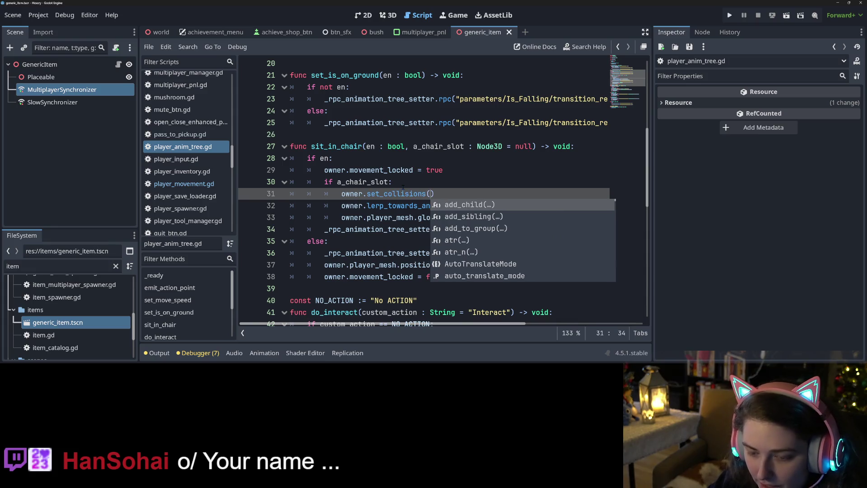
{"action": "left_click", "coordinate": [366, 243]}
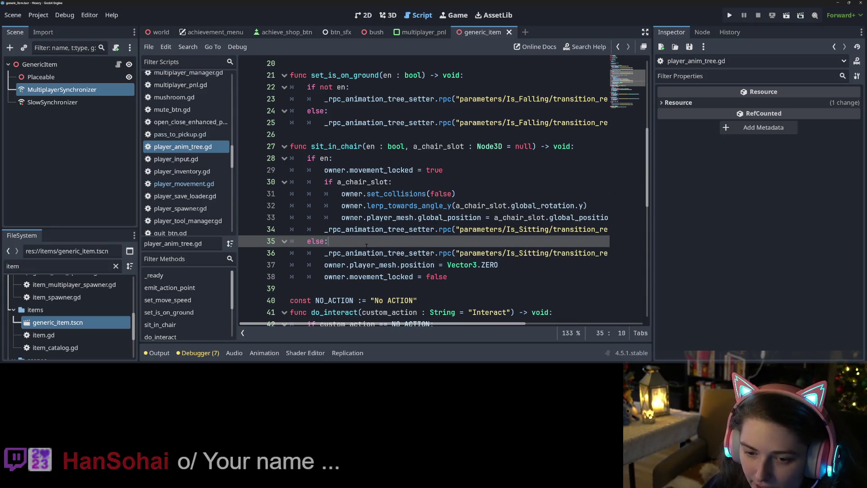
{"action": "key", "text": "Return"}
{"action": "type", "text": "owner.set_collisions"}
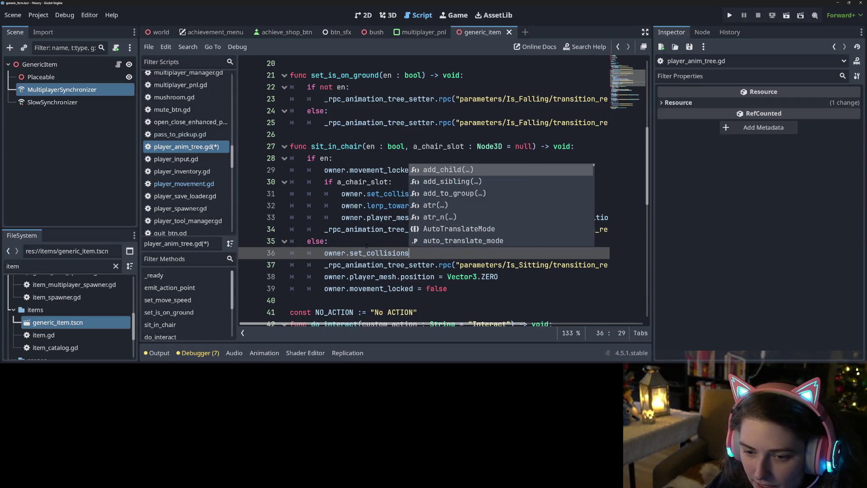
{"action": "type", "text": "(false"}
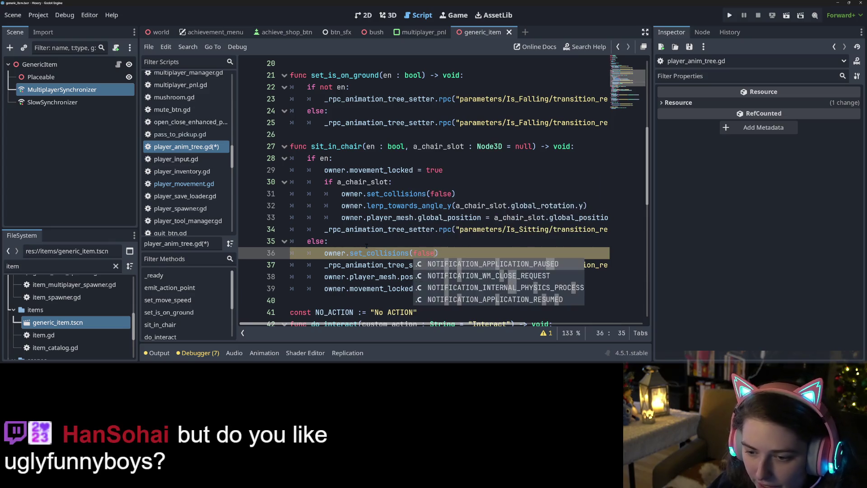
{"action": "type", "text": "ue"}
{"action": "key", "text": "ctrl+s"}
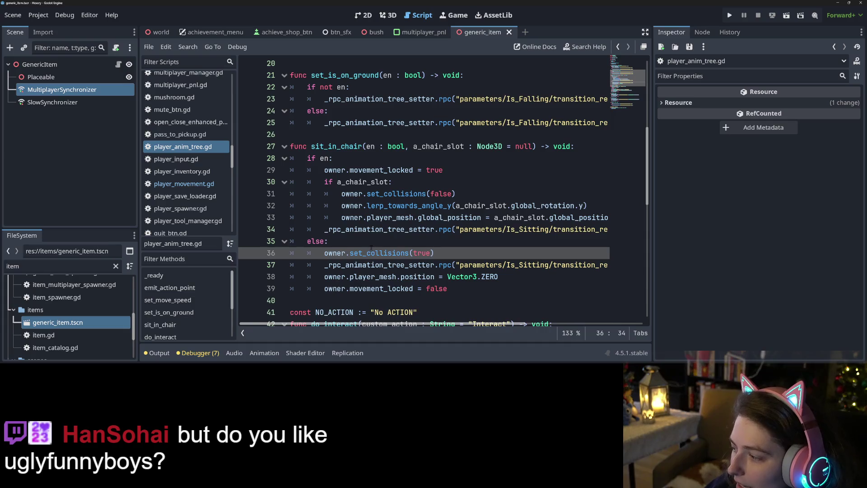
{"action": "left_click", "coordinate": [383, 205]}
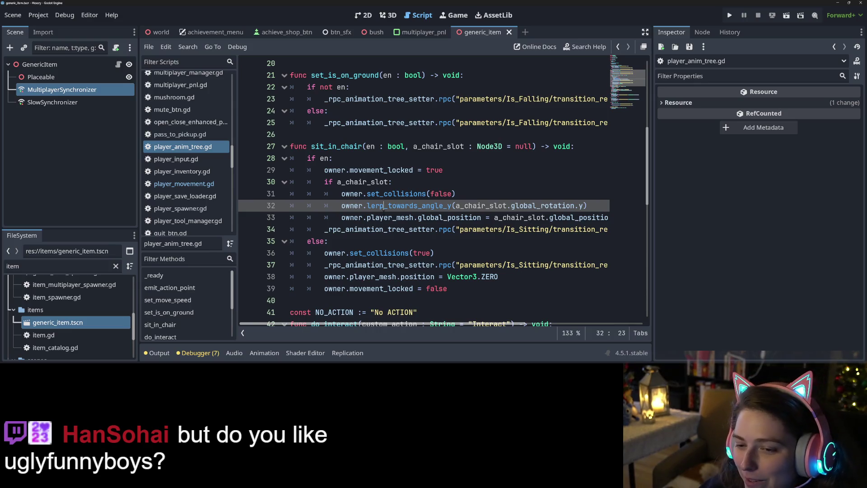
- Add 'owner.global_position = a_chair_slot.global_position' after set_collisions(false) and save
{"action": "left_click", "coordinate": [472, 195]}
{"action": "key", "text": "Return"}
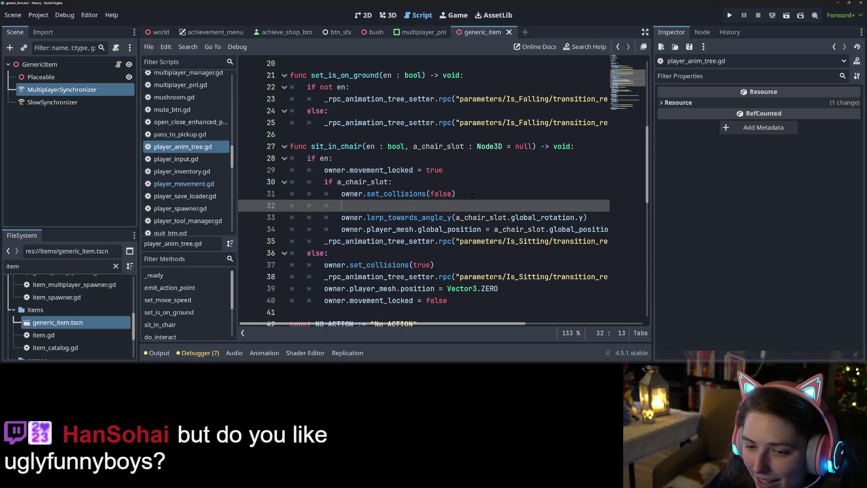
{"action": "type", "text": ".posit"}
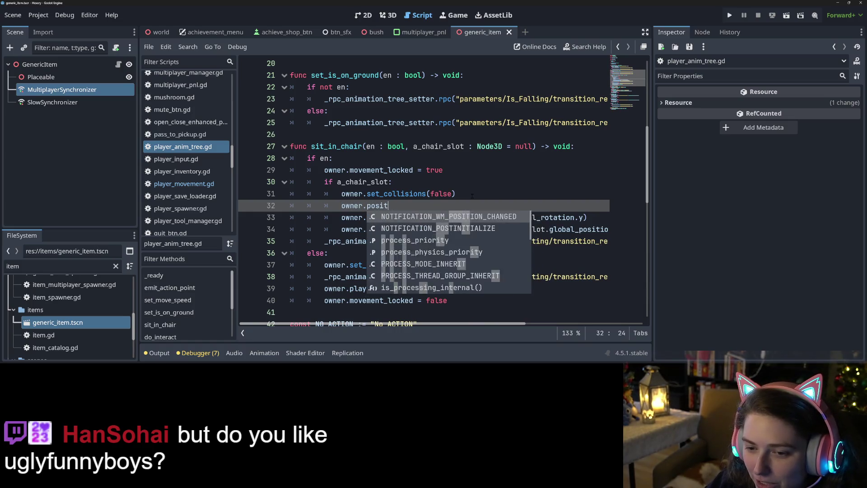
{"action": "type", "text": "lobal"}
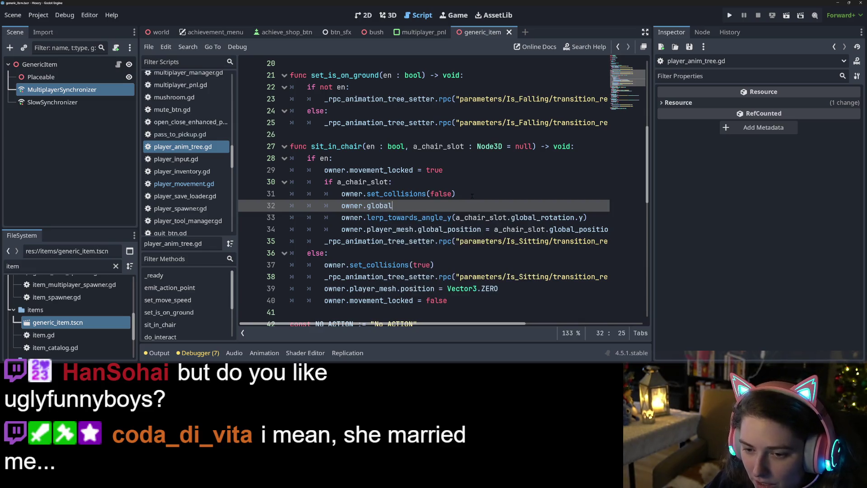
{"action": "type", "text": "position"}
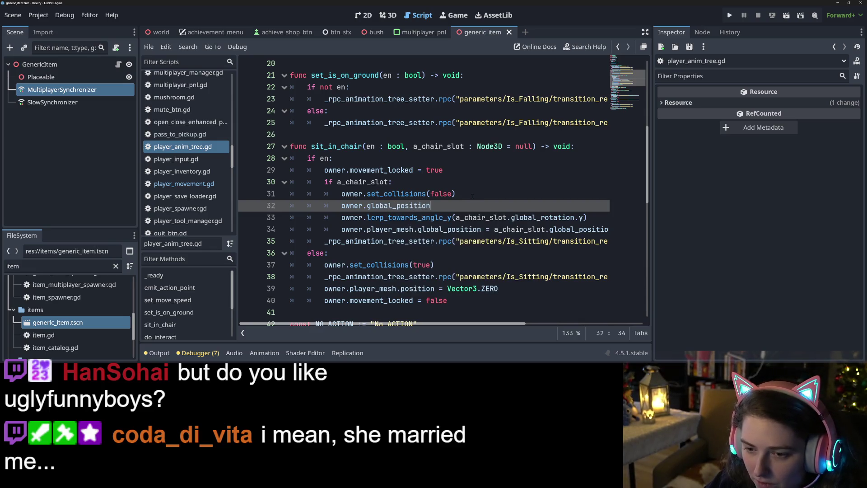
{"action": "type", "text": "= a"}
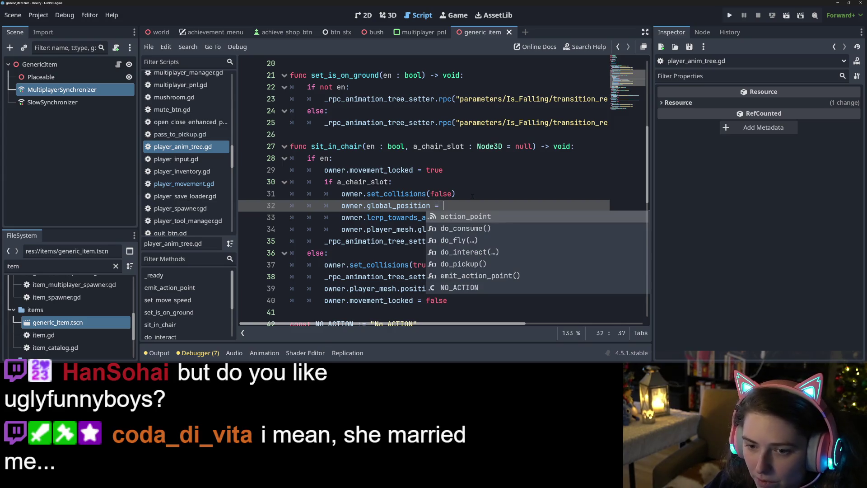
{"action": "type", "text": "_chair_slot."}
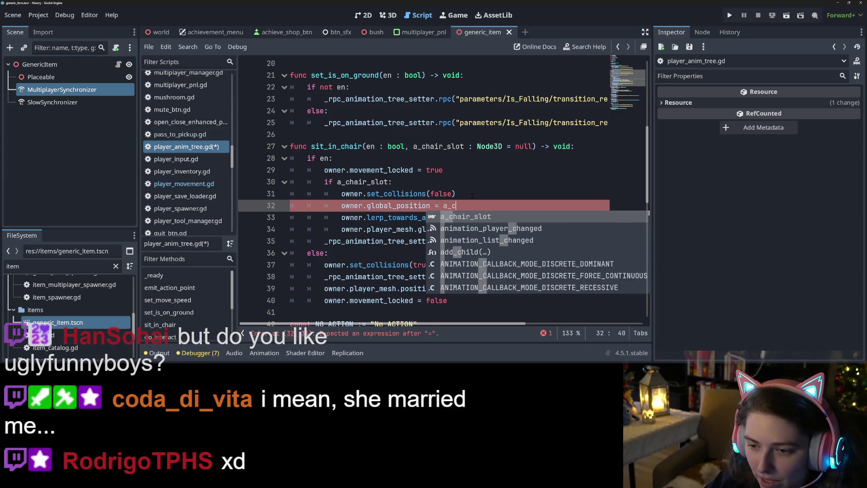
{"action": "type", "text": "global_position"}
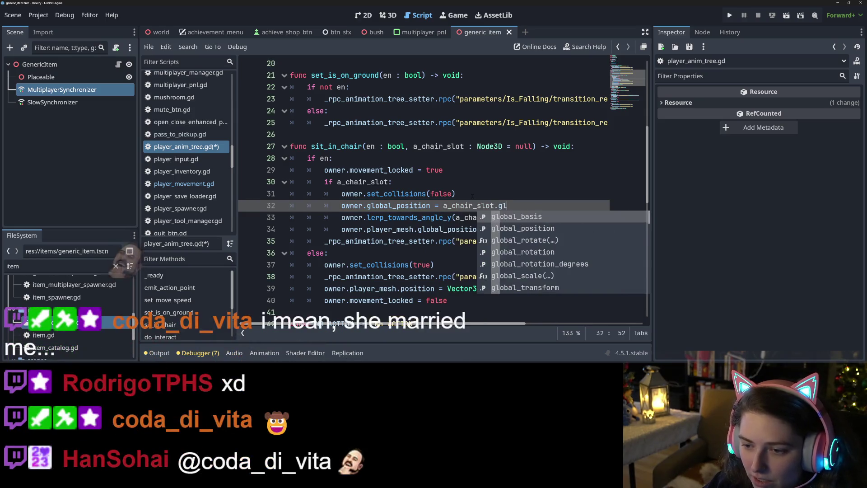
{"action": "key", "text": "ctrl+s"}
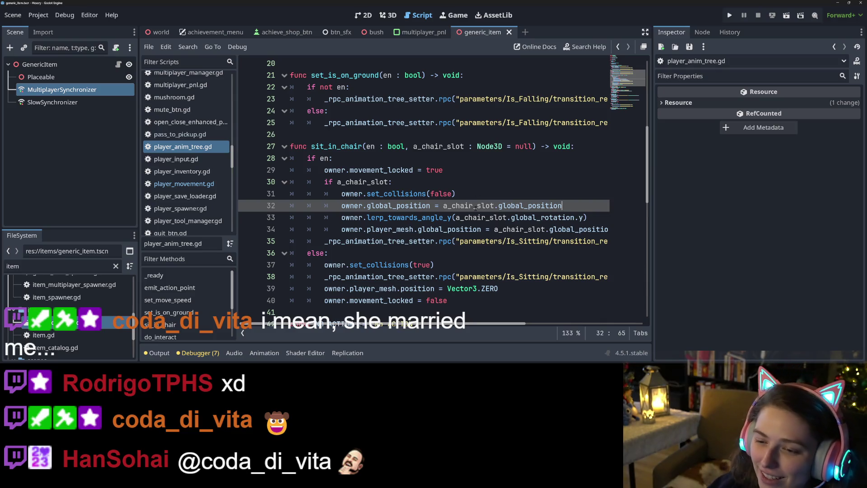
{"action": "left_click", "coordinate": [64, 15]}
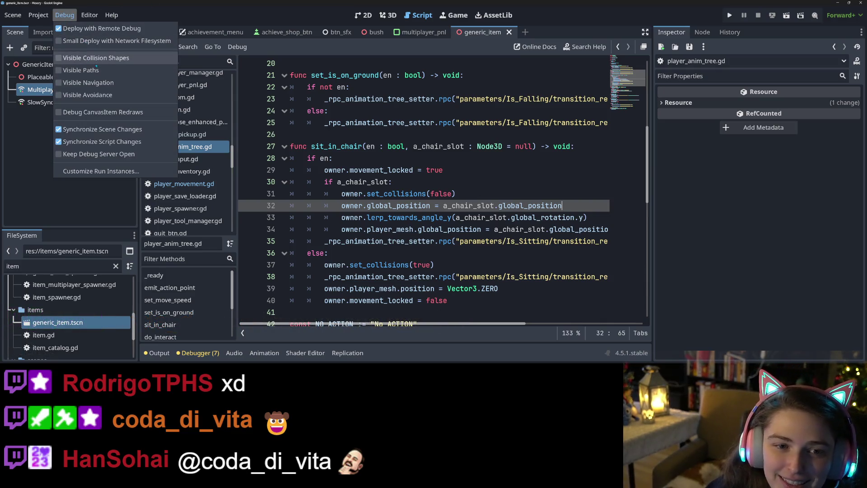
- Run the project and pick the 'a fresh game' save in the left debug window
{"action": "left_click", "coordinate": [730, 16]}
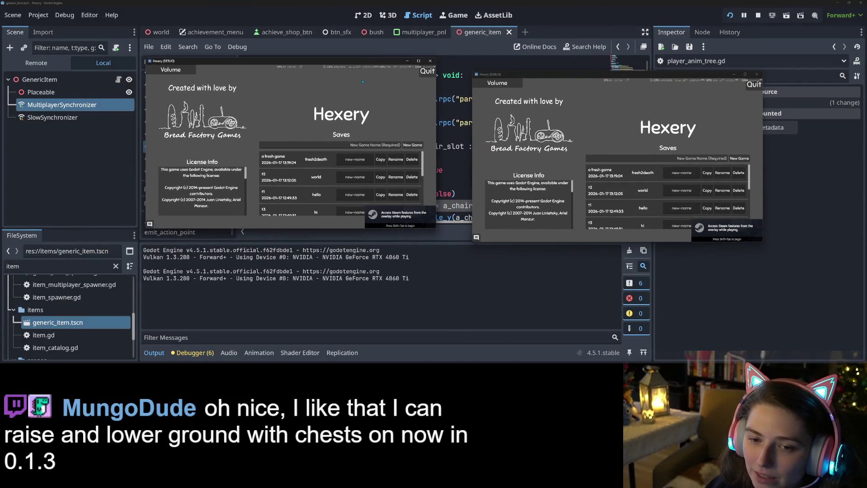
{"action": "left_click", "coordinate": [300, 162]}
- Load the world save in the right window and host a session from the left window
{"action": "left_click", "coordinate": [612, 193]}
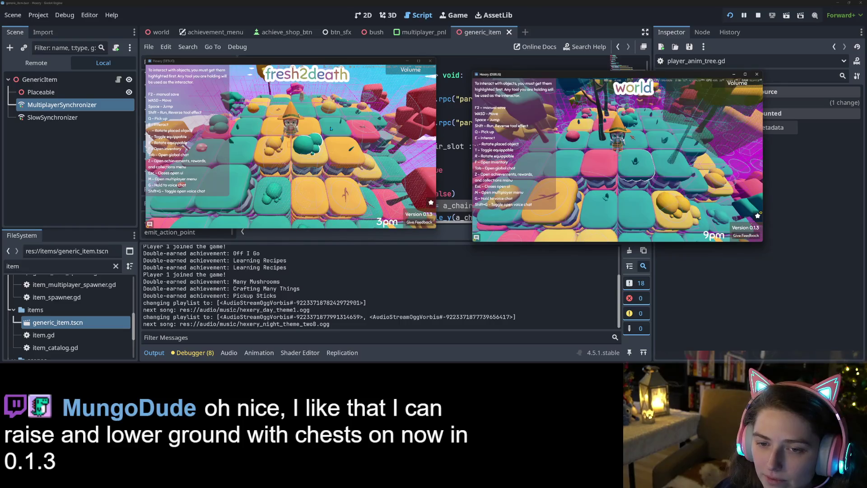
{"action": "left_click", "coordinate": [330, 128]}
{"action": "key", "text": "m"}
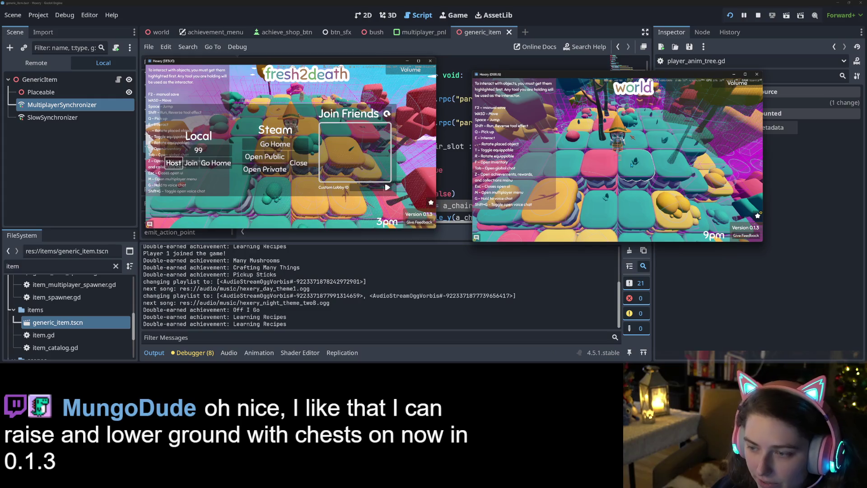
{"action": "left_click", "coordinate": [173, 162]}
- Open the right window's multiplayer menu, rest at the chair, and dock the left window left
{"action": "left_click", "coordinate": [518, 176]}
{"action": "key", "text": "m"}
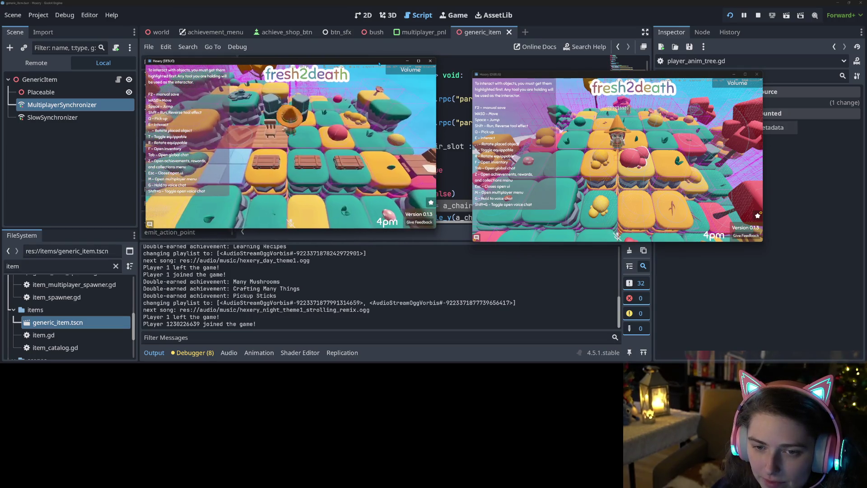
{"action": "key", "text": "e"}
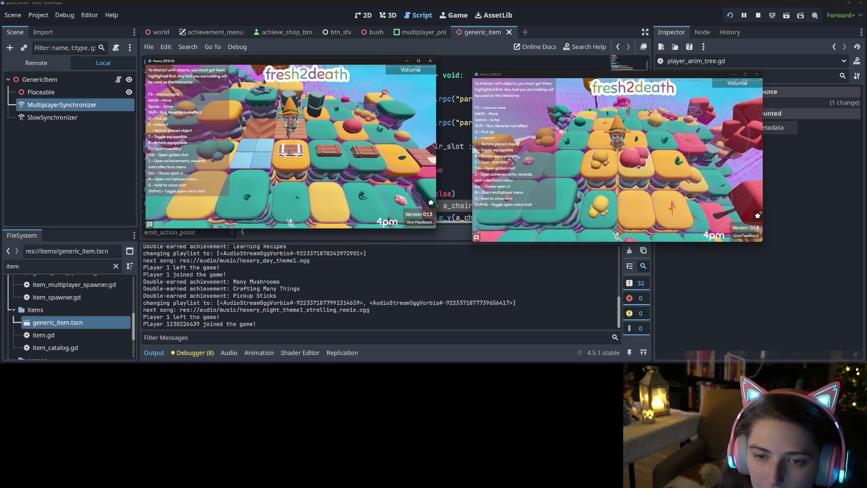
{"action": "mouse_move", "coordinate": [393, 59]}
{"action": "left_mouse_down"}
{"action": "mouse_move", "coordinate": [55, 77]}
{"action": "mouse_move", "coordinate": [2, 140]}
{"action": "left_mouse_up"}
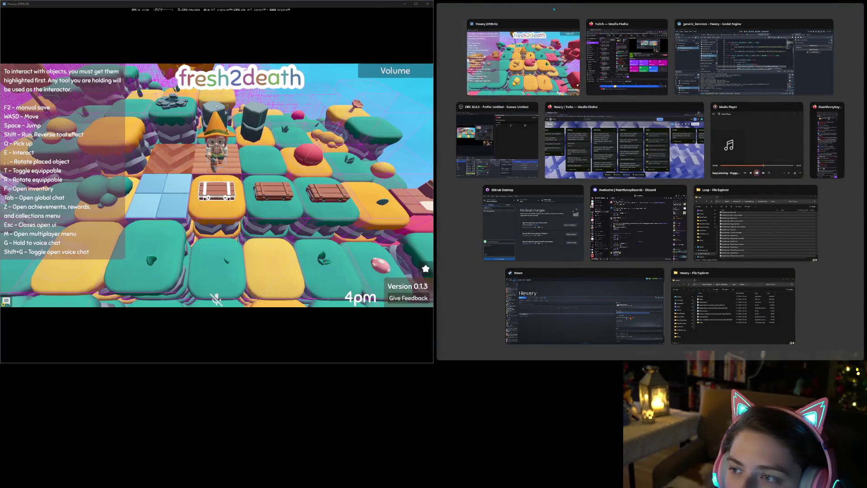
- Fill the right half with the second window, then sit on a chair in the left window
{"action": "left_click", "coordinate": [523, 57]}
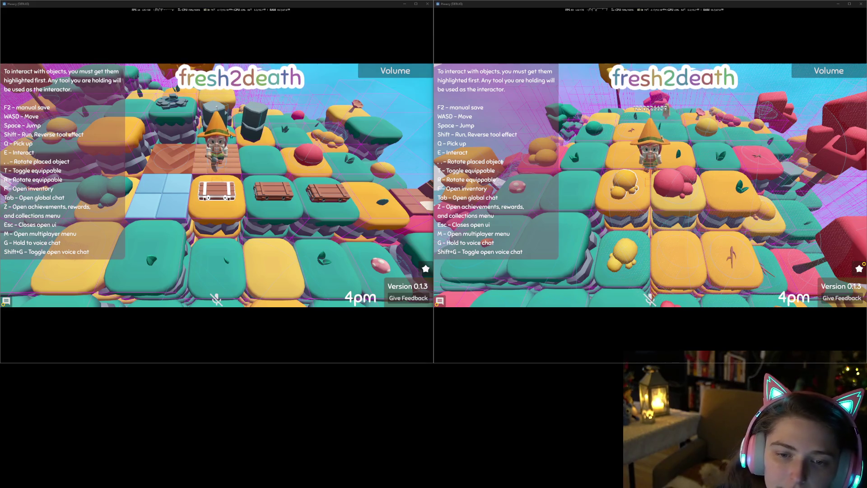
{"action": "left_click", "coordinate": [256, 179]}
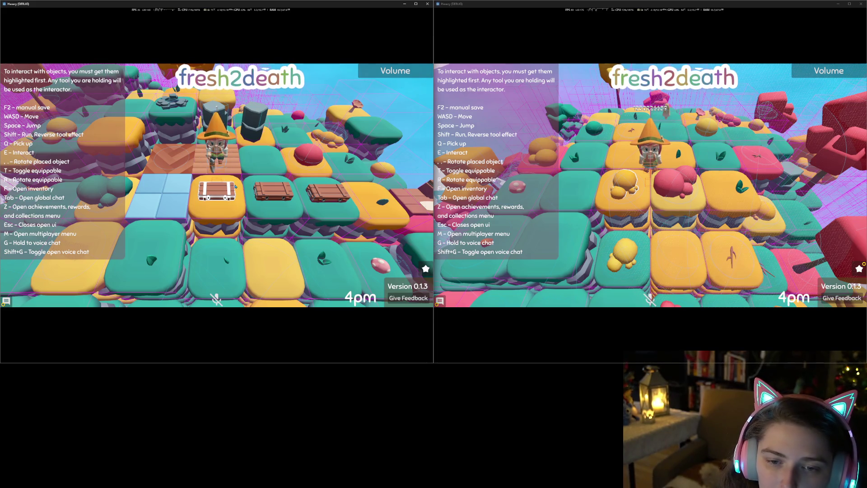
{"action": "left_click", "coordinate": [239, 188]}
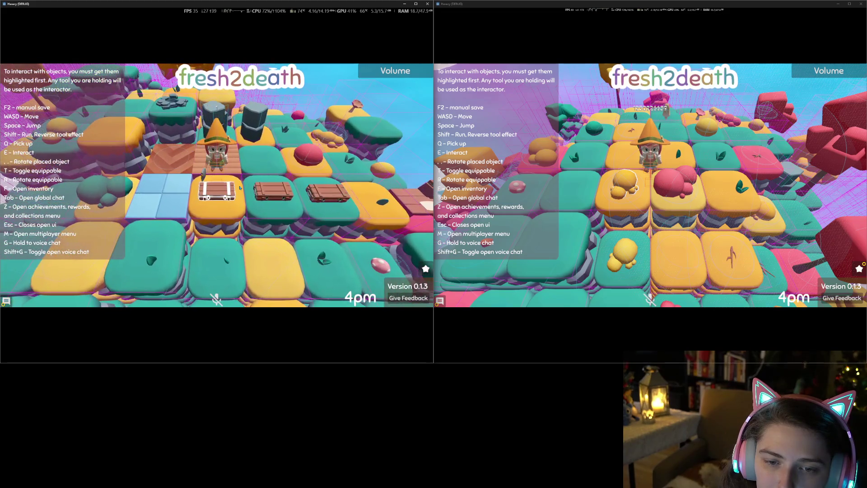
{"action": "key", "text": "a"}
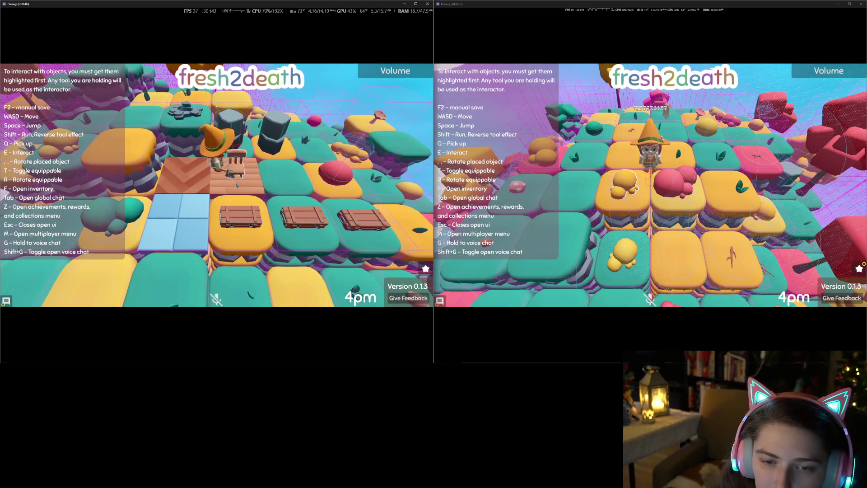
{"action": "key", "text": "e"}
{"action": "key", "text": "Escape"}
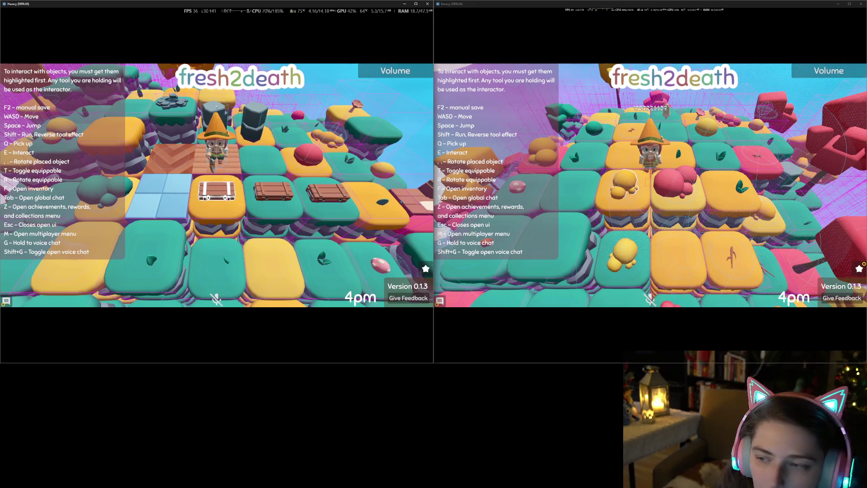
- Walk the right window's character around the island and onto the other player's tile
{"action": "left_click", "coordinate": [639, 174]}
{"action": "scroll", "coordinate": [639, 175], "scroll_direction": "down", "scroll_amount": 5}
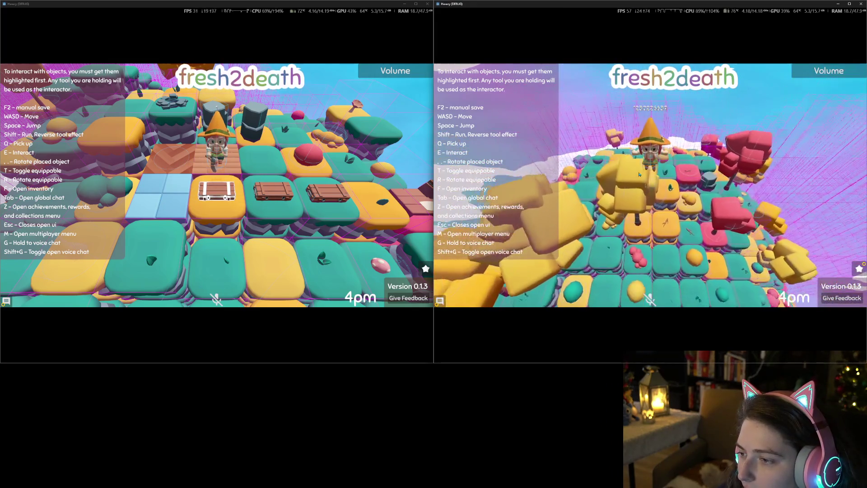
{"action": "left_click_drag", "start_coordinate": [639, 175], "coordinate": [542, 174]}
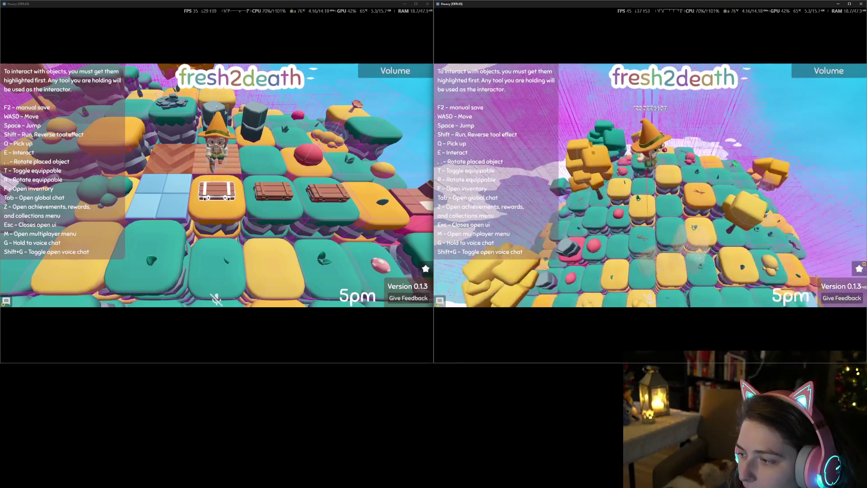
{"action": "scroll", "coordinate": [651, 185], "scroll_direction": "up", "scroll_amount": 5}
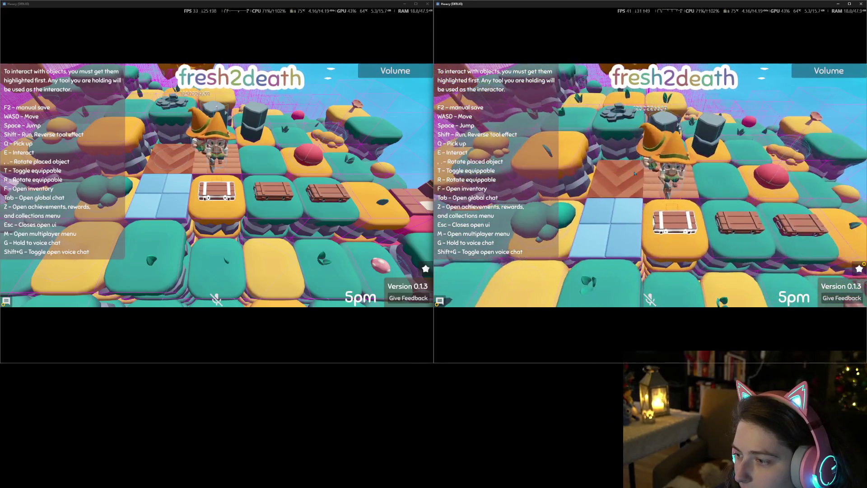
{"action": "key", "text": "a"}
{"action": "key", "text": "w"}
{"action": "key", "text": "d"}
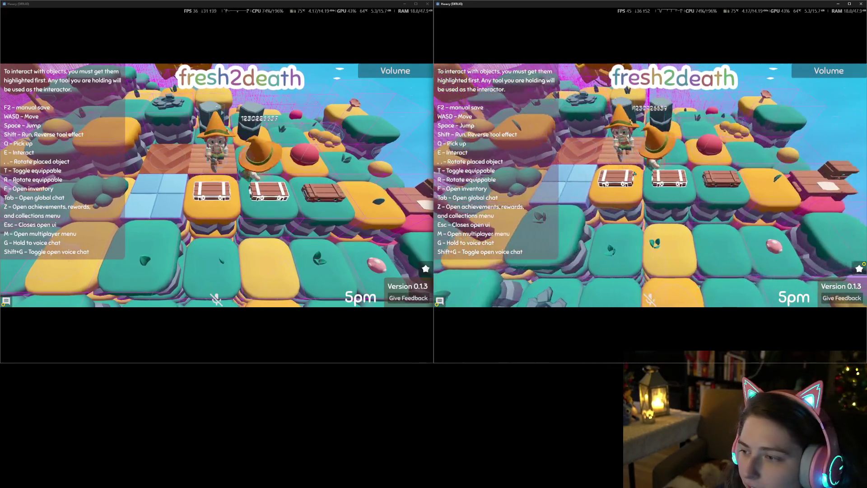
{"action": "key", "text": "w"}
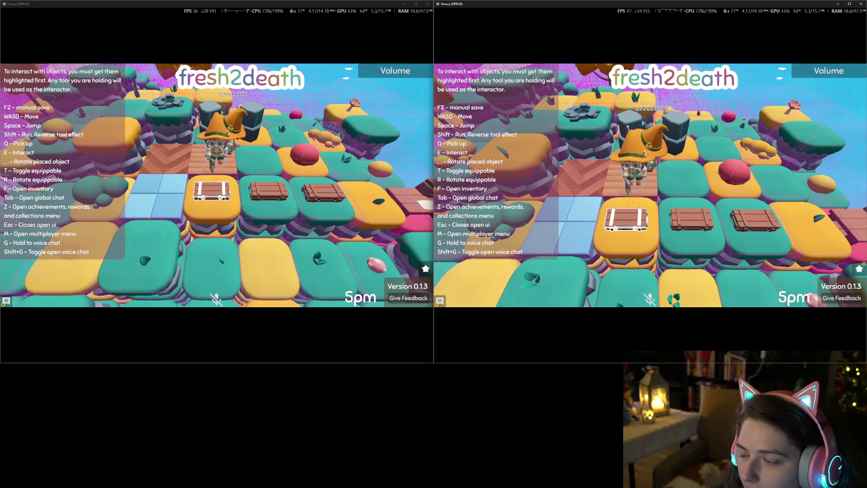
{"action": "key", "text": "a"}
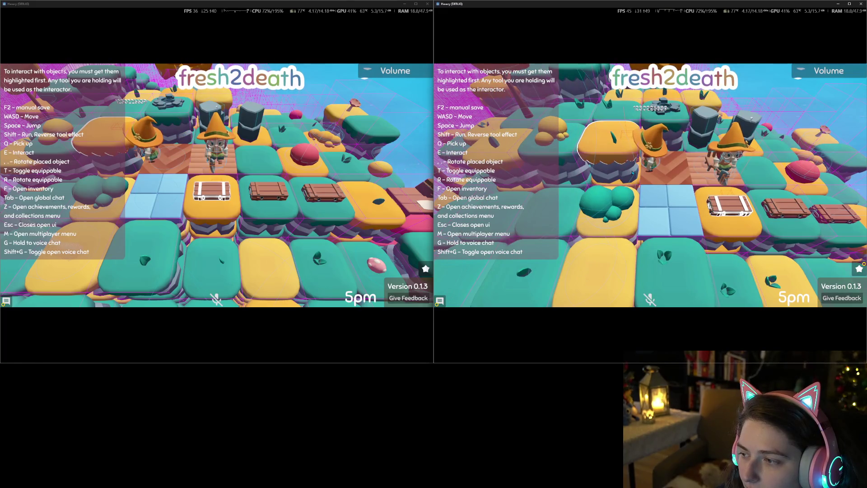
{"action": "key", "text": "d"}
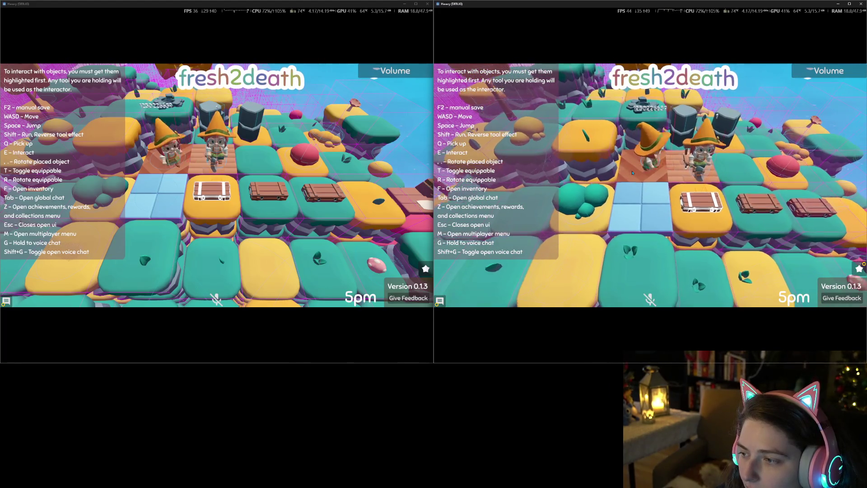
{"action": "key", "text": "d"}
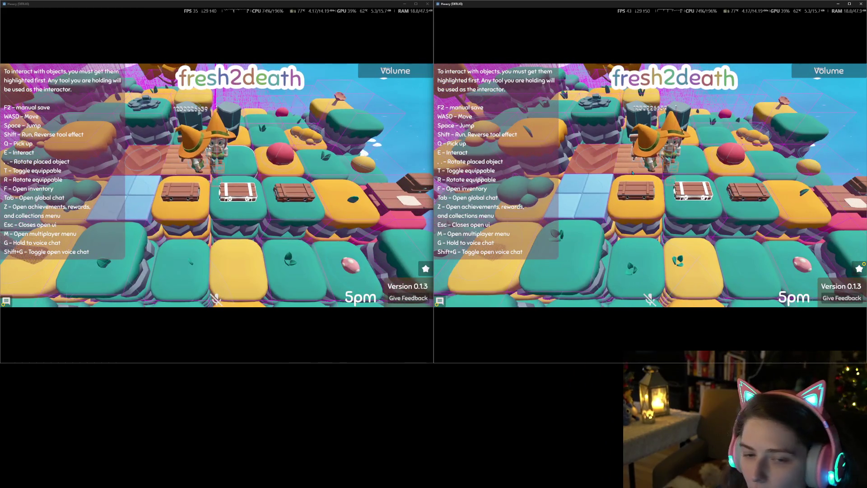
{"action": "key", "text": "a"}
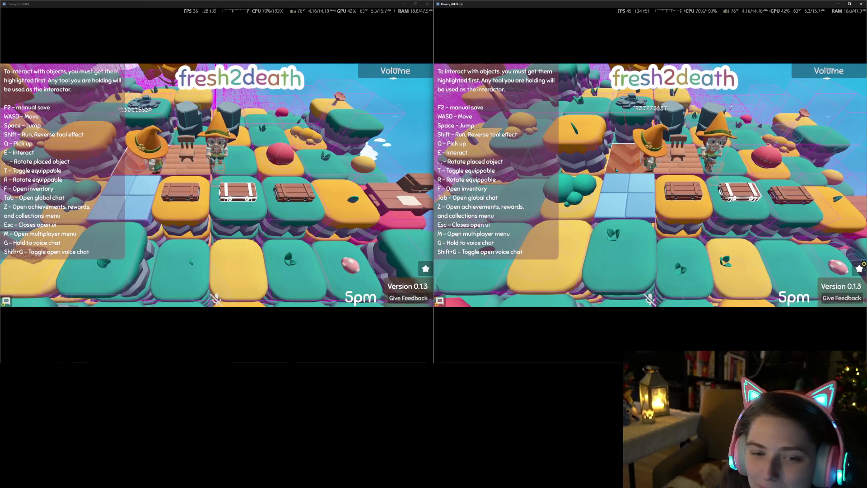
{"action": "key", "text": "s"}
{"action": "key", "text": "w"}
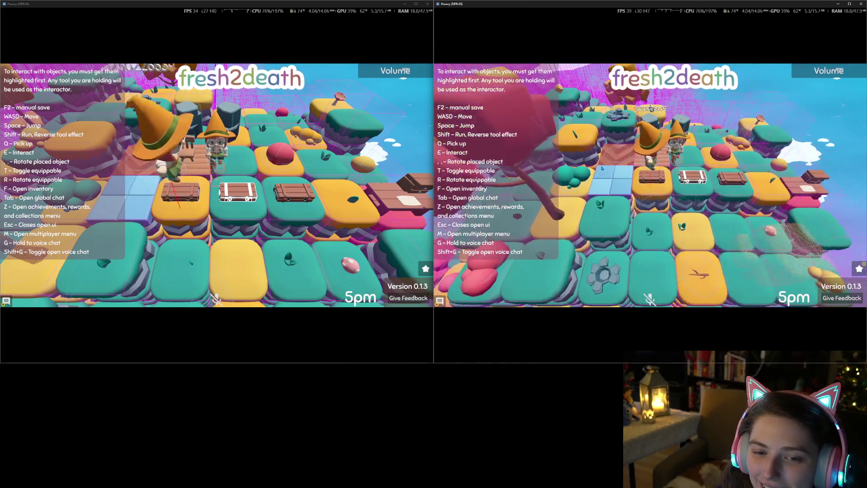
{"action": "key", "text": "d"}
{"action": "key", "text": "a"}
{"action": "key", "text": "s"}
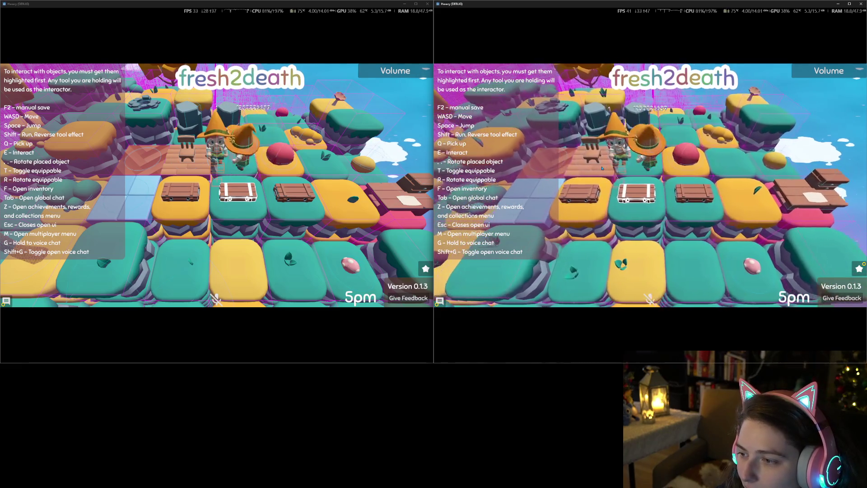
{"action": "key", "text": "a"}
{"action": "key", "text": "w"}
{"action": "key", "text": "s"}
{"action": "key", "text": "space"}
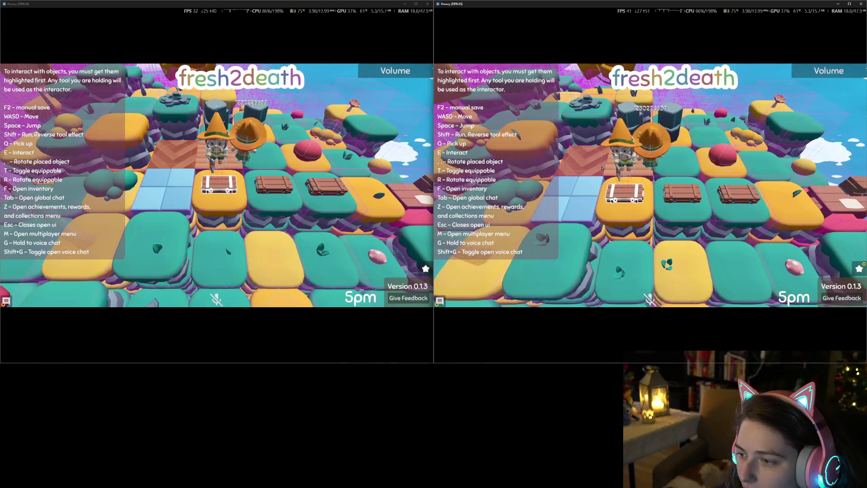
{"action": "key", "text": "a"}
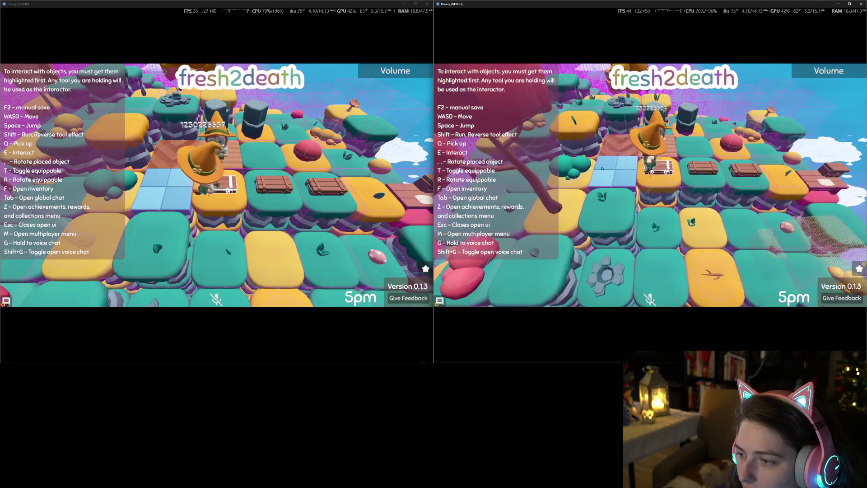
{"action": "scroll", "coordinate": [601, 168], "scroll_direction": "down", "scroll_amount": 5}
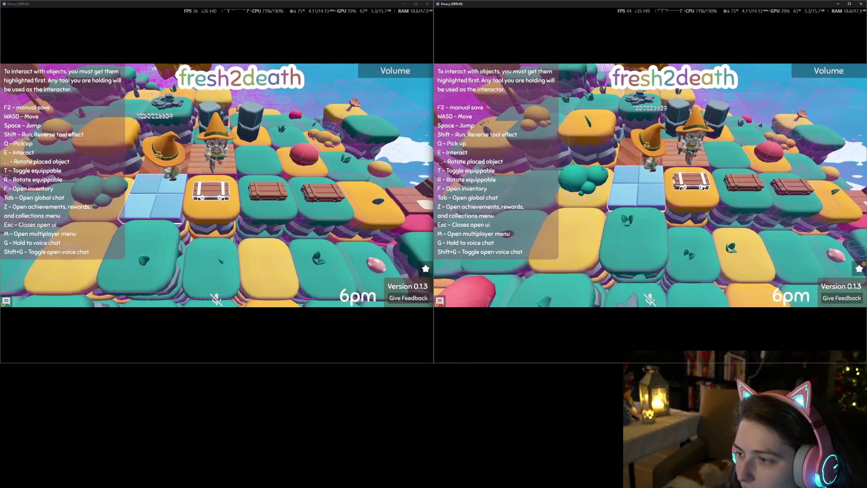
{"action": "key", "text": "d"}
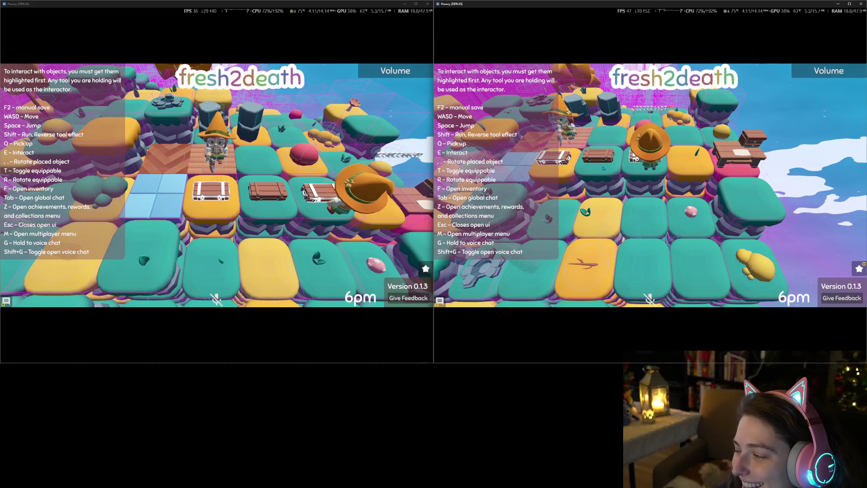
- Rest at the seat in the left window, dismiss the prompt, and close that window
{"action": "left_click", "coordinate": [273, 192]}
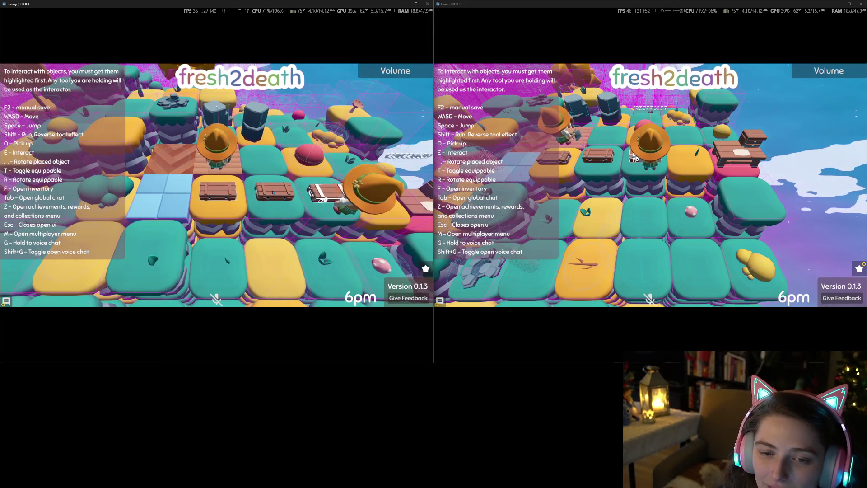
{"action": "key", "text": "e"}
{"action": "key", "text": "Escape"}
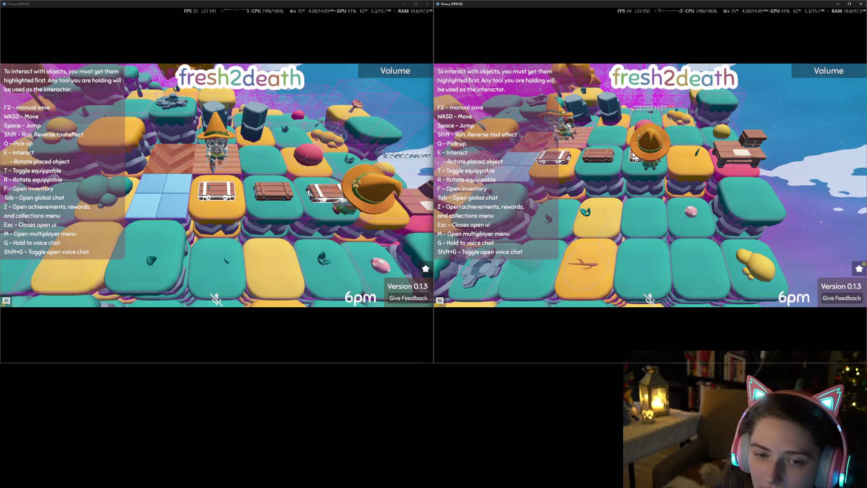
{"action": "left_click", "coordinate": [428, 4]}
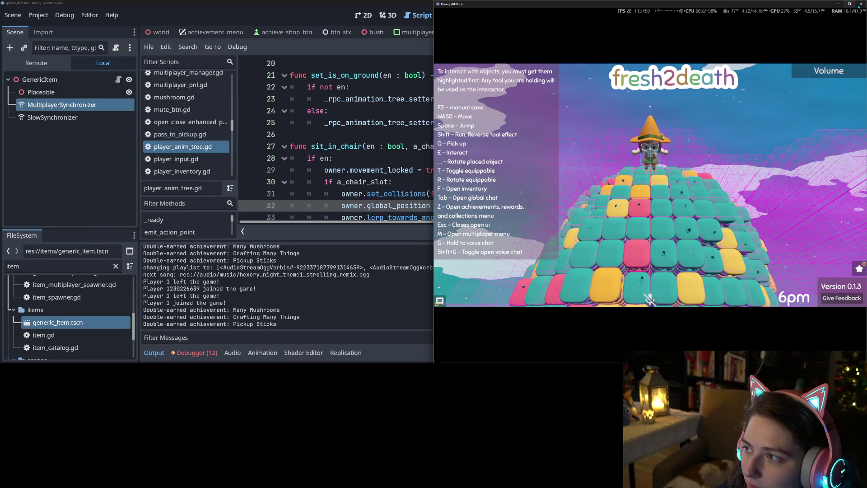
- Close the remaining game window and return to player_movement.gd
{"action": "left_click", "coordinate": [859, 5]}
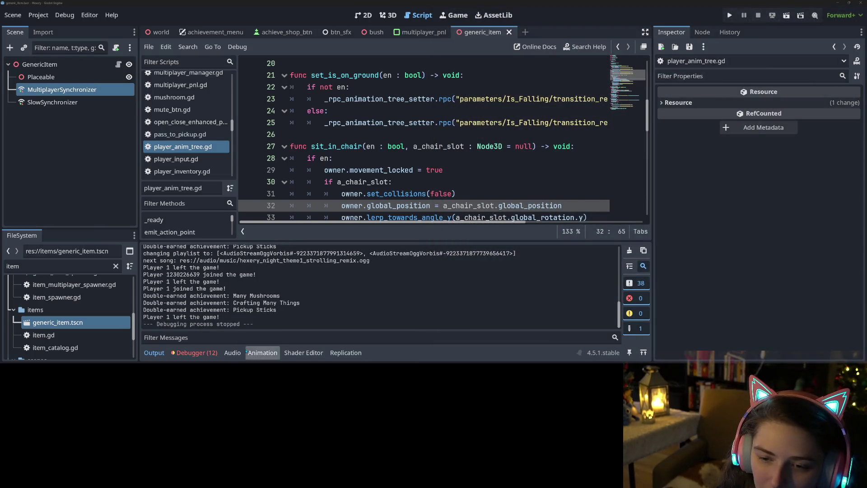
{"action": "scroll", "coordinate": [183, 146], "scroll_direction": "up", "scroll_amount": 3}
{"action": "scroll", "coordinate": [183, 146], "scroll_direction": "down", "scroll_amount": 4}
{"action": "scroll", "coordinate": [183, 146], "scroll_direction": "down", "scroll_amount": 1}
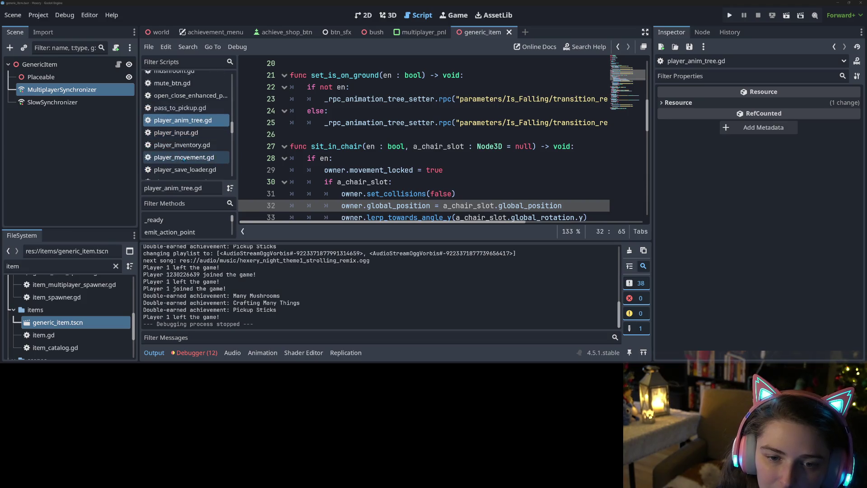
{"action": "left_click", "coordinate": [183, 157]}
- Add collision_mask = defaul_col to the if branch of set_collisions
{"action": "left_click", "coordinate": [478, 181]}
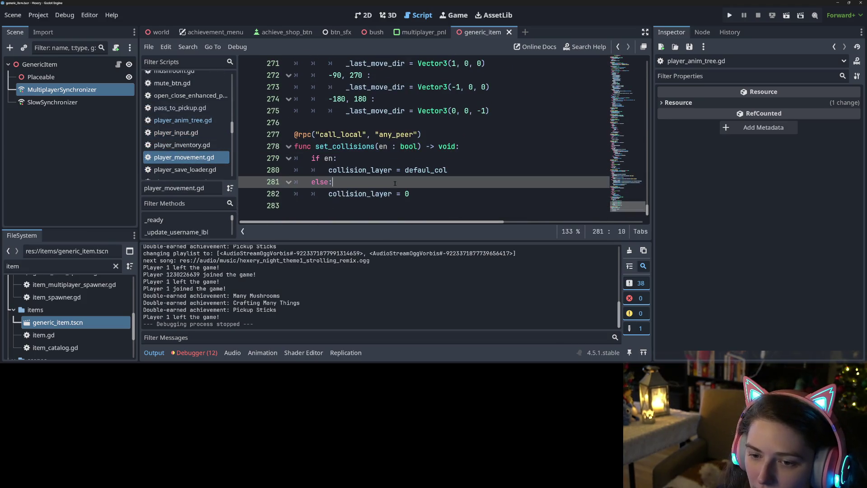
{"action": "left_click", "coordinate": [466, 171]}
{"action": "key", "text": "Return"}
{"action": "type", "text": "co"}
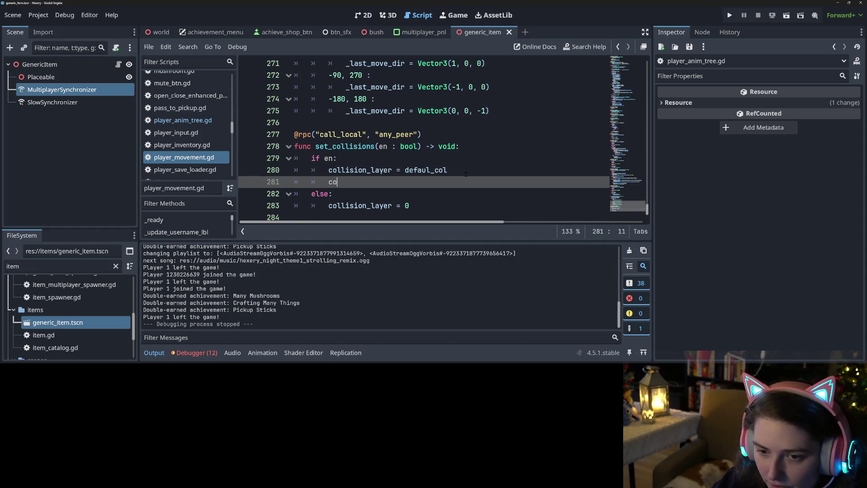
{"action": "key", "text": "Down"}
{"action": "key", "text": "Return"}
{"action": "type", "text": "= def"}
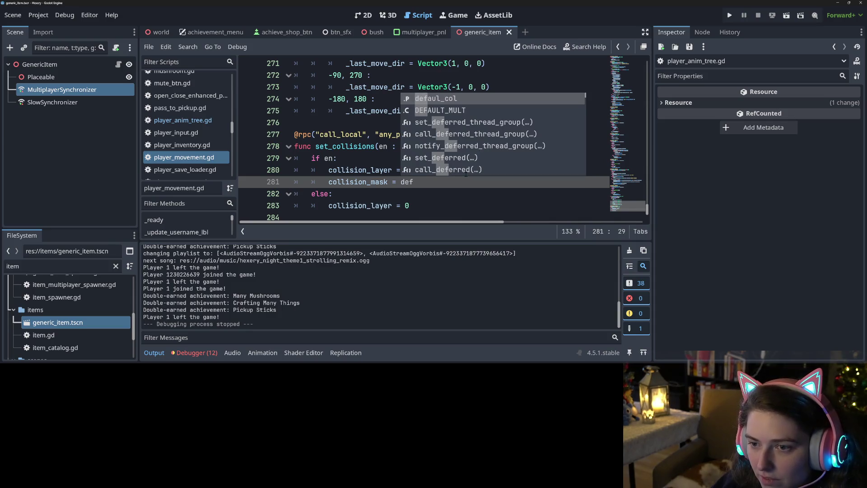
{"action": "key", "text": "Return"}
- Add collision_mask = 0 to the else branch, save, and run the project
{"action": "key", "text": "Down"}
{"action": "key", "text": "Down"}
{"action": "key", "text": "Return"}
{"action": "type", "text": "co"}
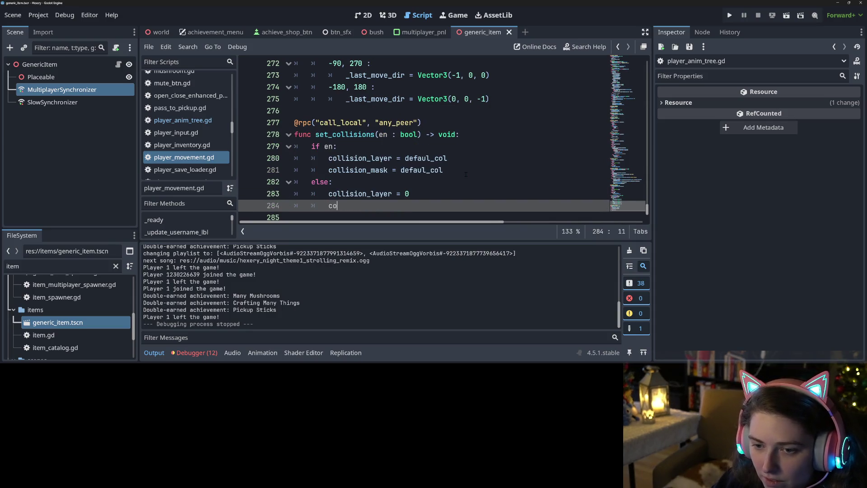
{"action": "key", "text": "Down"}
{"action": "key", "text": "Return"}
{"action": "type", "text": "= 0"}
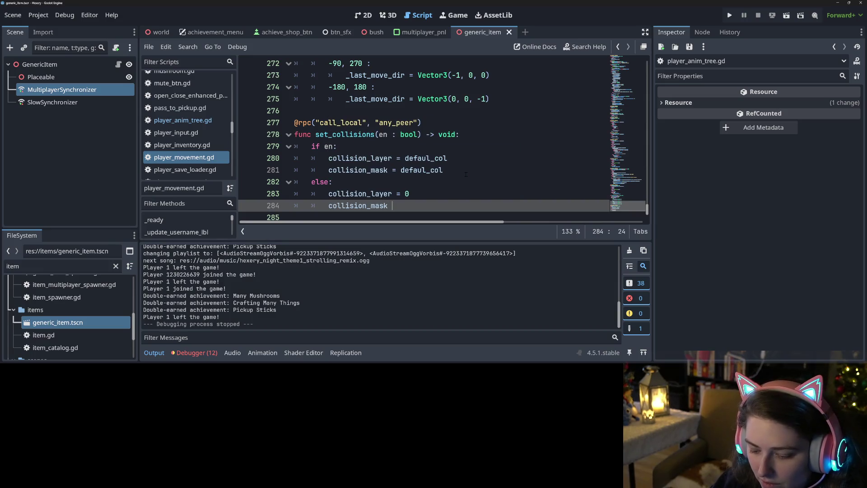
{"action": "key", "text": "ctrl+s"}
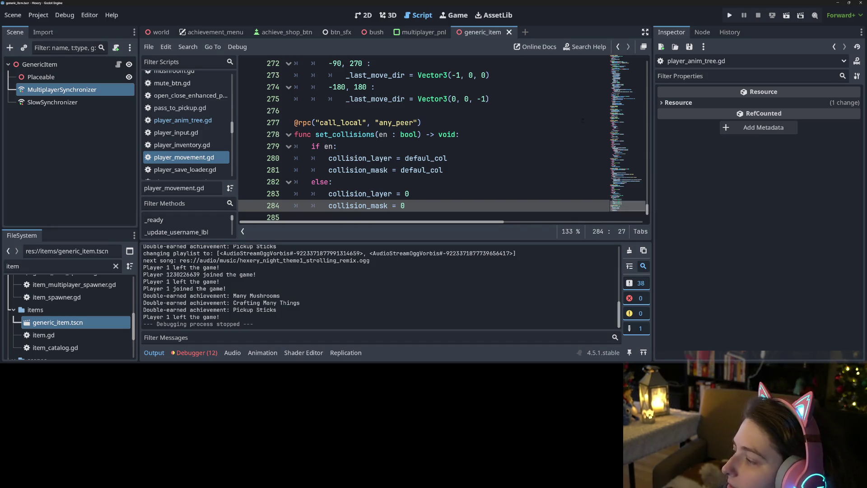
{"action": "left_click", "coordinate": [729, 16]}
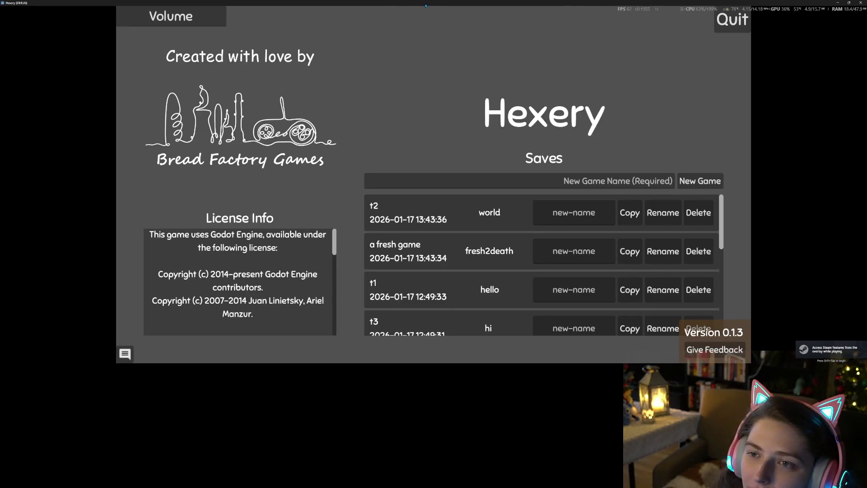
- Snap both game windows side by side, loading the world save left and 'a fresh game' right
{"action": "key", "text": "super+Left"}
{"action": "left_click", "coordinate": [546, 27]}
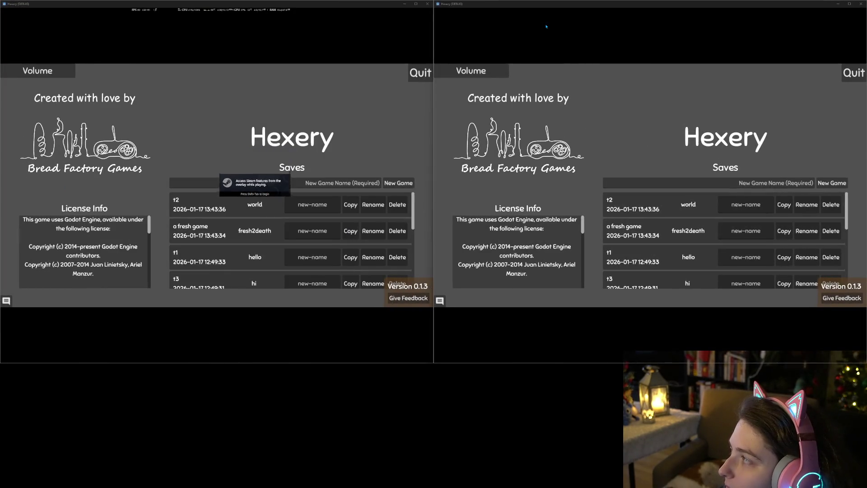
{"action": "left_click", "coordinate": [304, 156]}
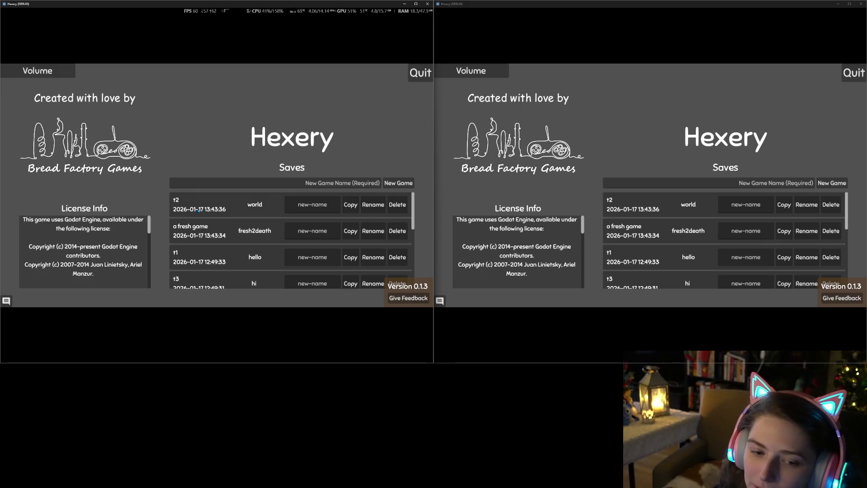
{"action": "left_click", "coordinate": [228, 209]}
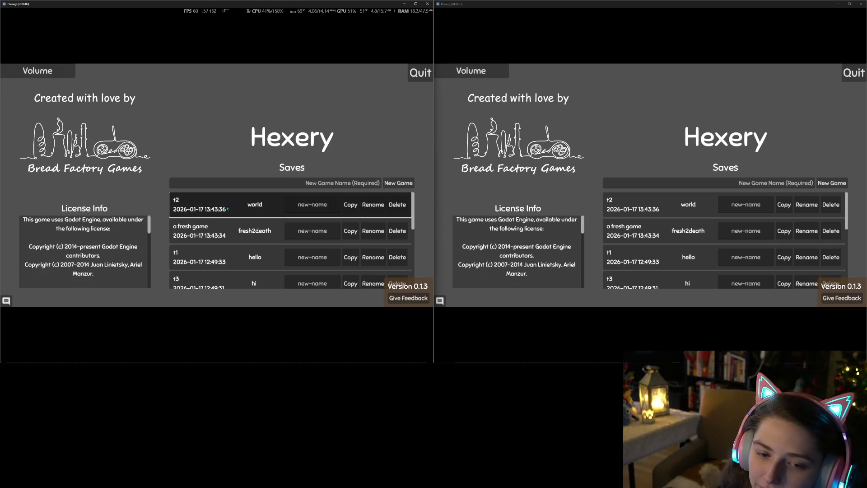
{"action": "left_click", "coordinate": [654, 234]}
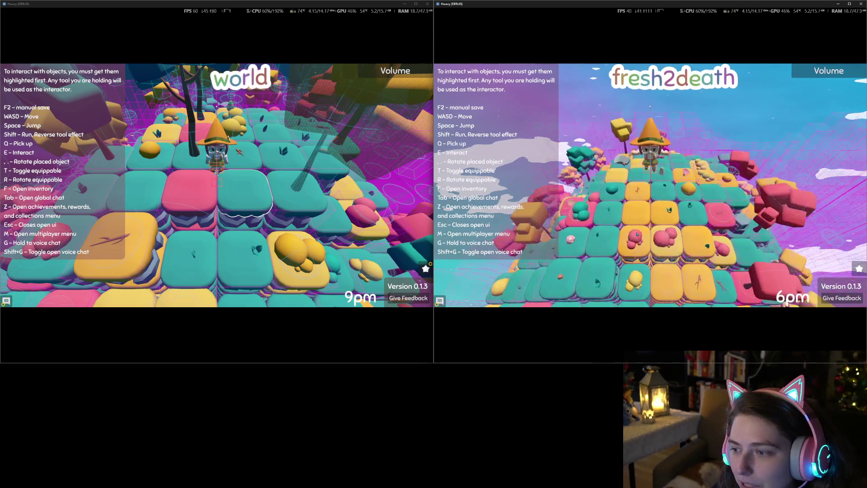
- Host the fresh2death world from the right window and join it from the left window
{"action": "key", "text": "m"}
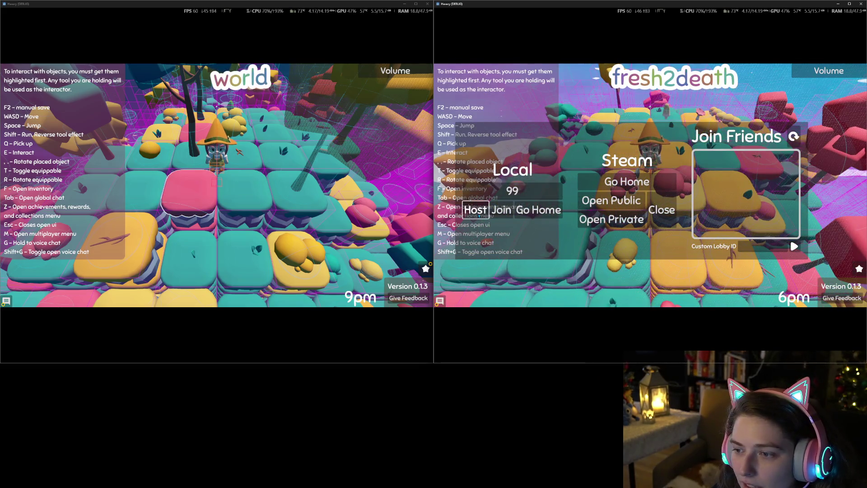
{"action": "left_click", "coordinate": [355, 195]}
{"action": "key", "text": "m"}
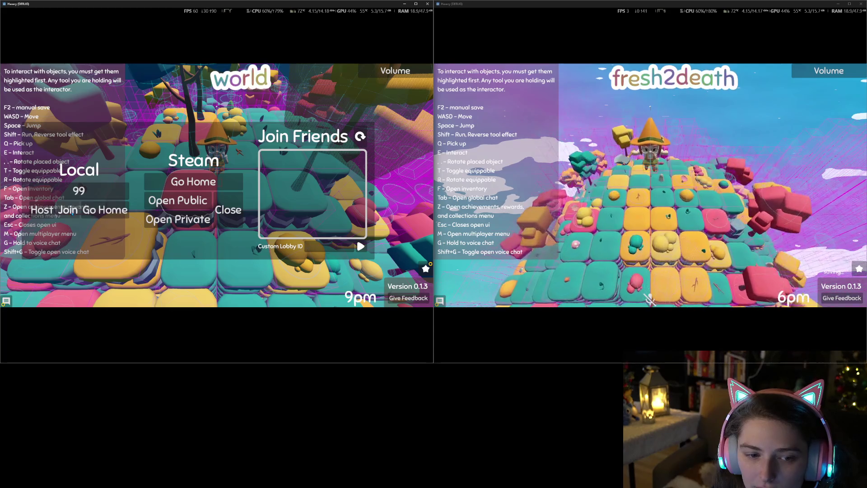
{"action": "left_click", "coordinate": [68, 210]}
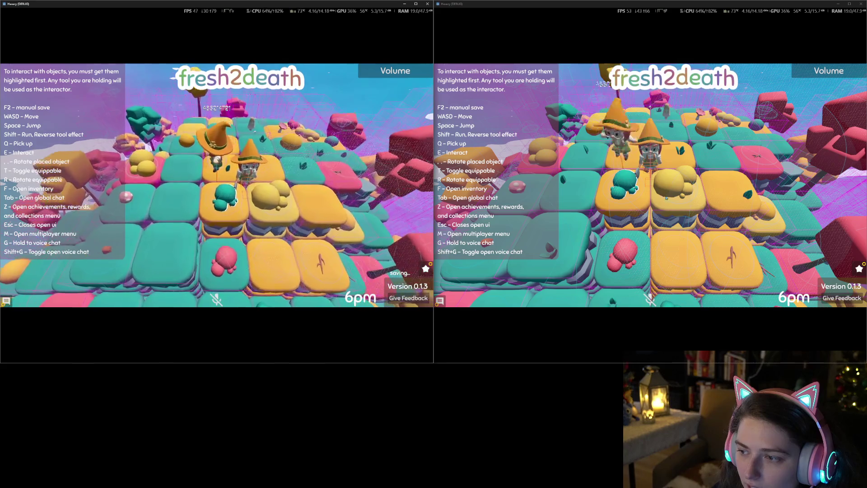
{"action": "scroll", "coordinate": [671, 197], "scroll_direction": "down", "scroll_amount": 5}
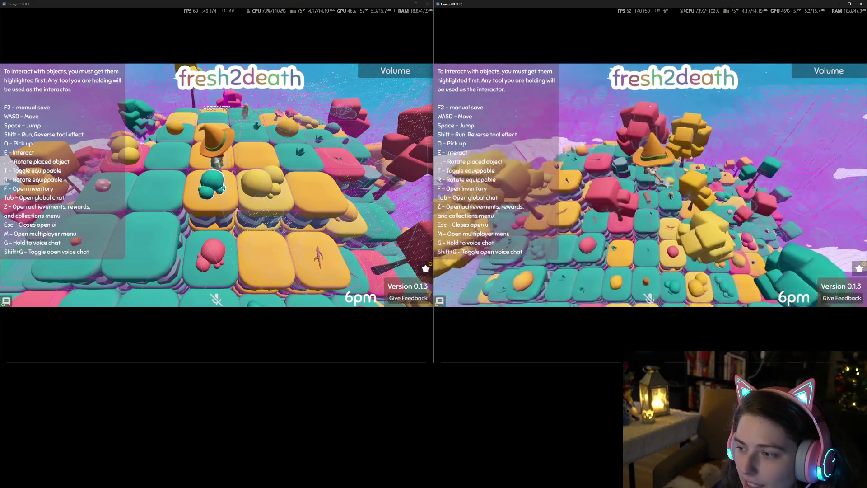
- Walk the character to the bed and rest, submitting the rest duration
{"action": "scroll", "coordinate": [671, 197], "scroll_direction": "up", "scroll_amount": 4}
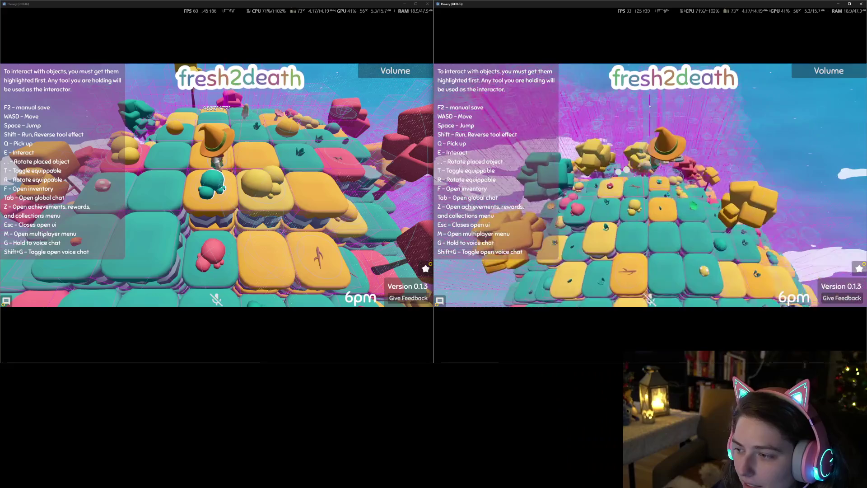
{"action": "scroll", "coordinate": [667, 194], "scroll_direction": "up", "scroll_amount": 4}
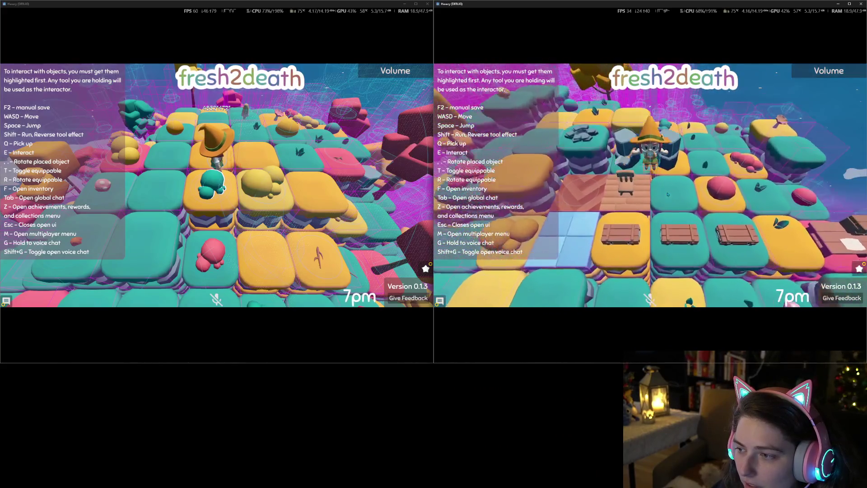
{"action": "key", "text": "s"}
{"action": "key", "text": "e"}
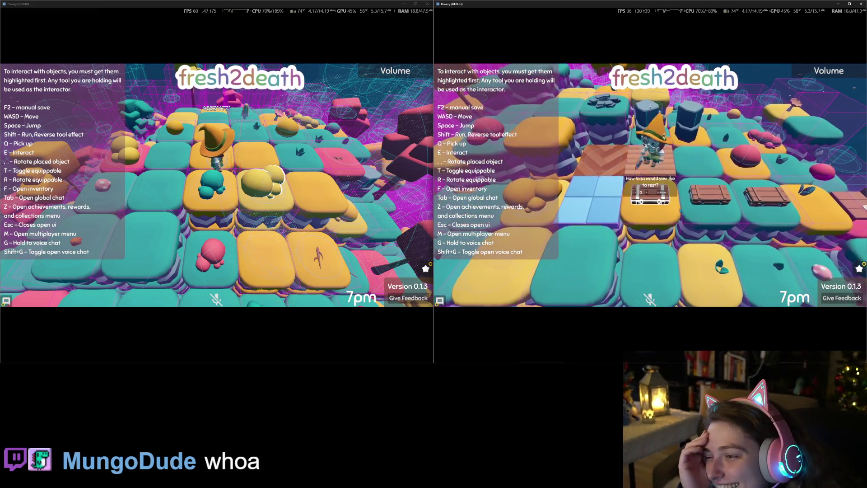
{"action": "left_click", "coordinate": [680, 210]}
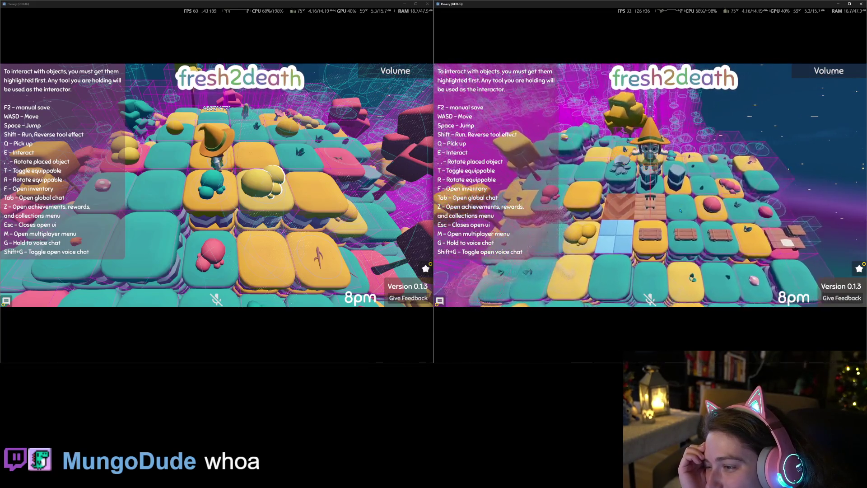
- Move closer to the seat, rest there again, then minimize the left game window
{"action": "key", "text": "s"}
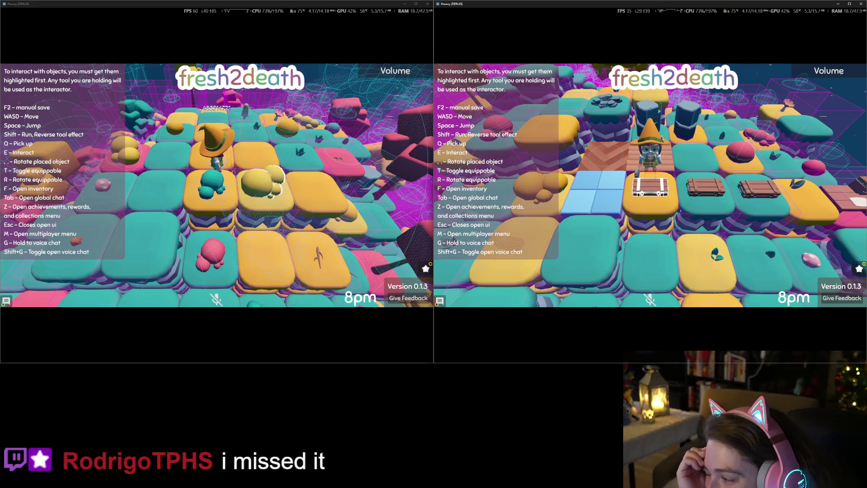
{"action": "key", "text": "s"}
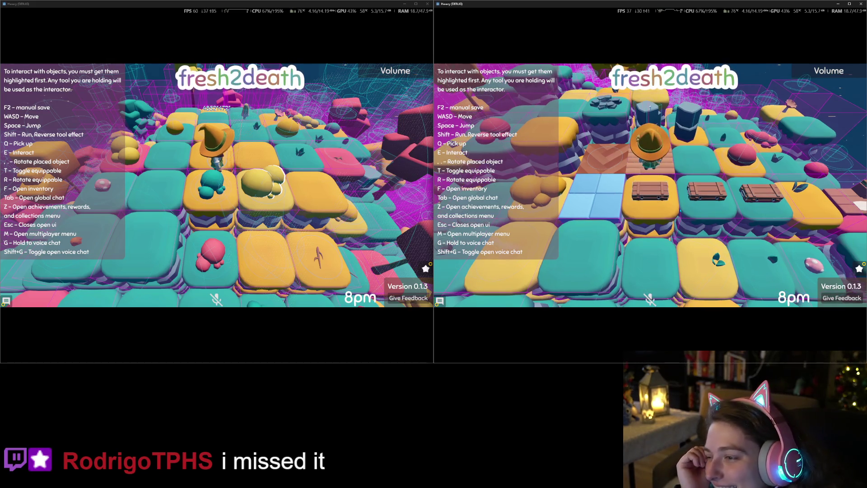
{"action": "key", "text": "e"}
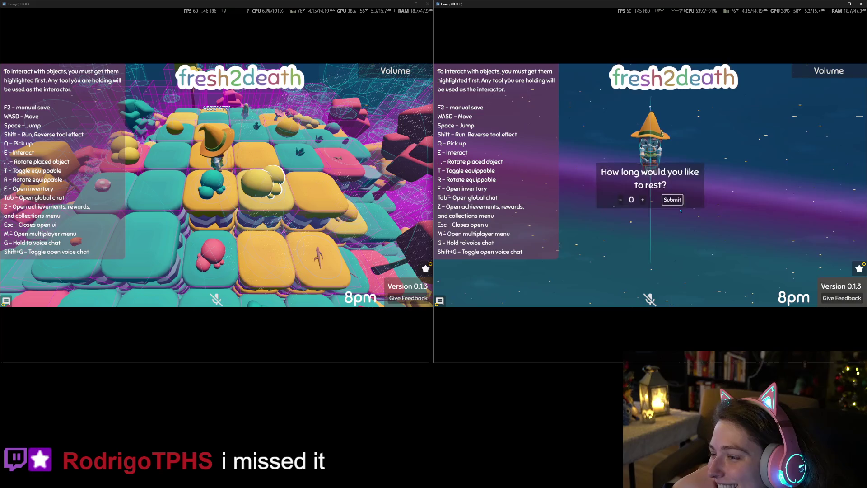
{"action": "left_click", "coordinate": [680, 209]}
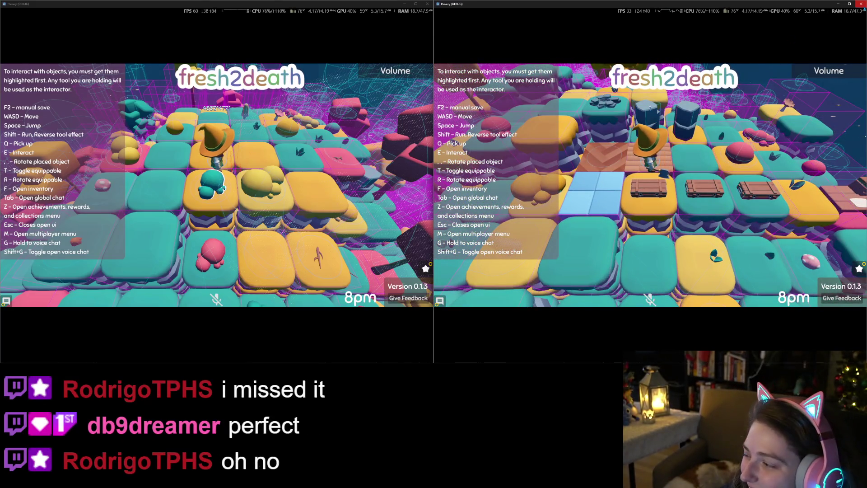
{"action": "left_click", "coordinate": [404, 4]}
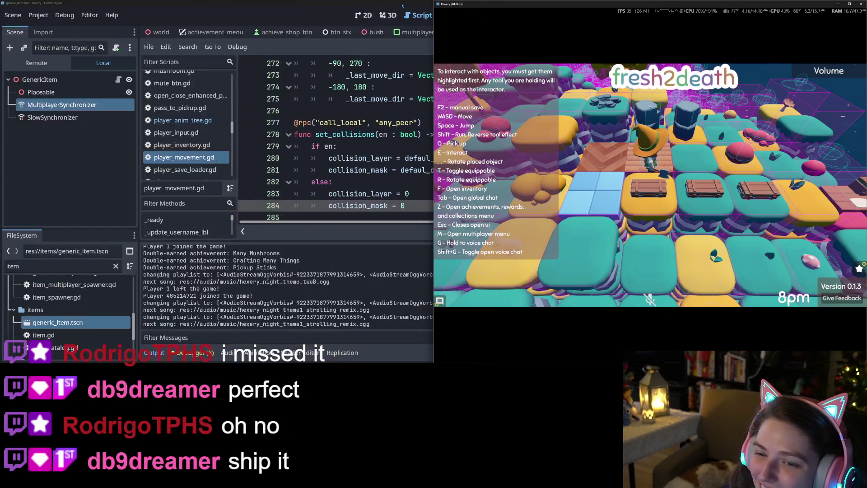
- Minimize the debug game window and insert a new line under 'if en:' in set_collisions
{"action": "left_click", "coordinate": [839, 4]}
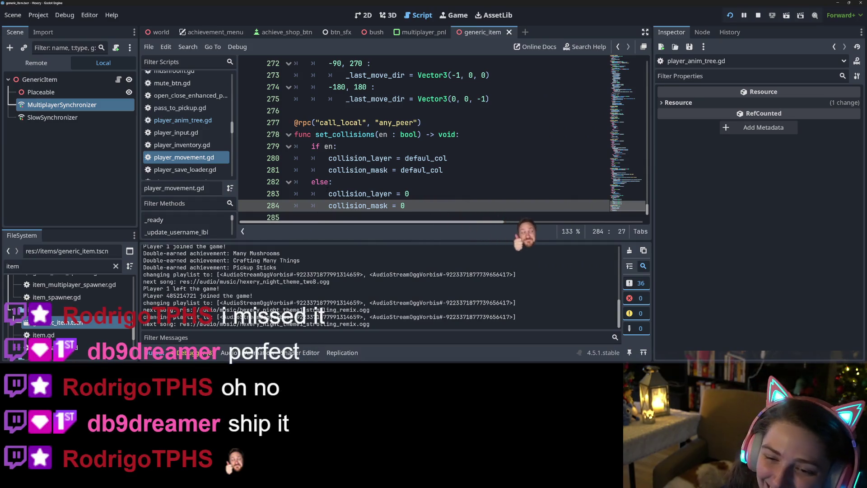
{"action": "left_click", "coordinate": [477, 166]}
{"action": "scroll", "coordinate": [478, 166], "scroll_direction": "down", "scroll_amount": 1}
{"action": "left_click", "coordinate": [469, 170]}
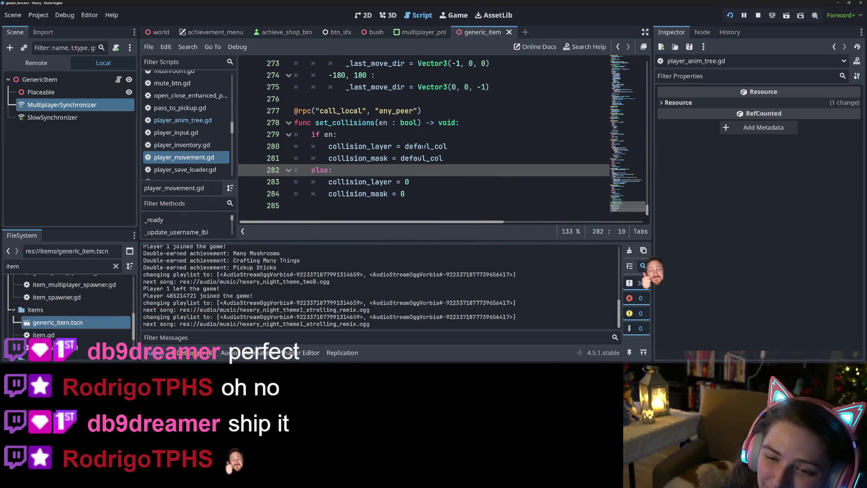
{"action": "left_click", "coordinate": [467, 158]}
{"action": "key", "text": "Up"}
{"action": "key", "text": "Up"}
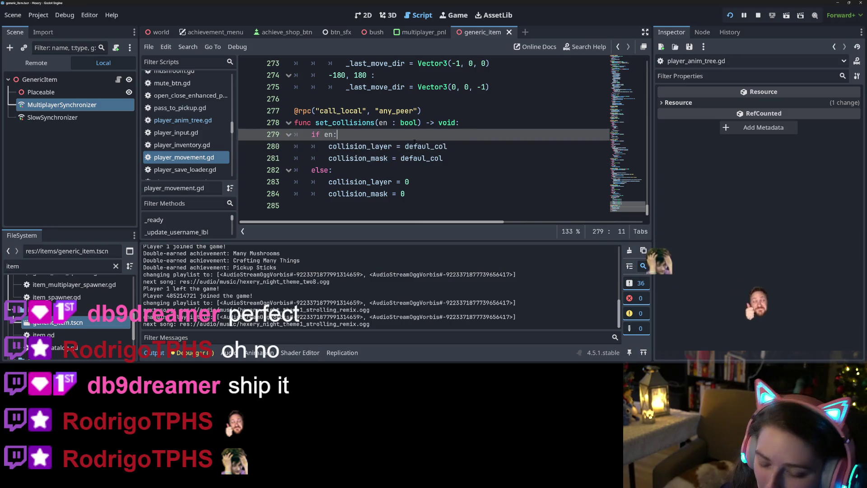
{"action": "key", "text": "Return"}
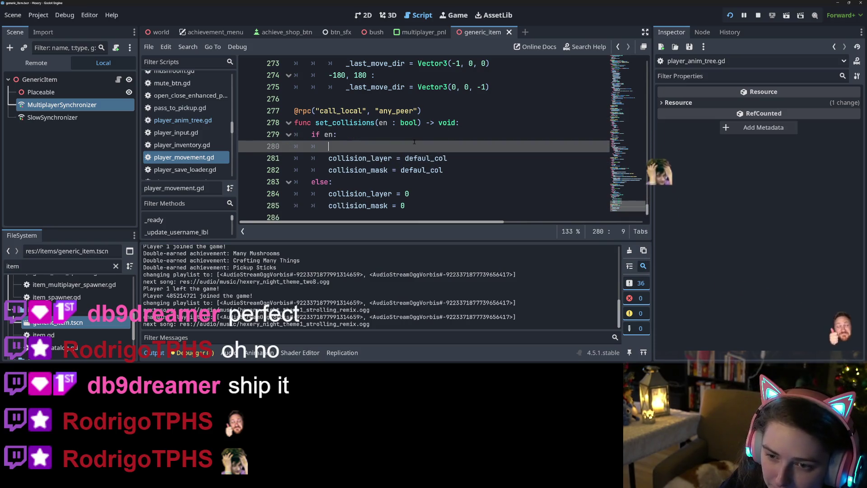
- Try typing 'stat' on the new line and accept the static completion suggestion
{"action": "type", "text": "s"}
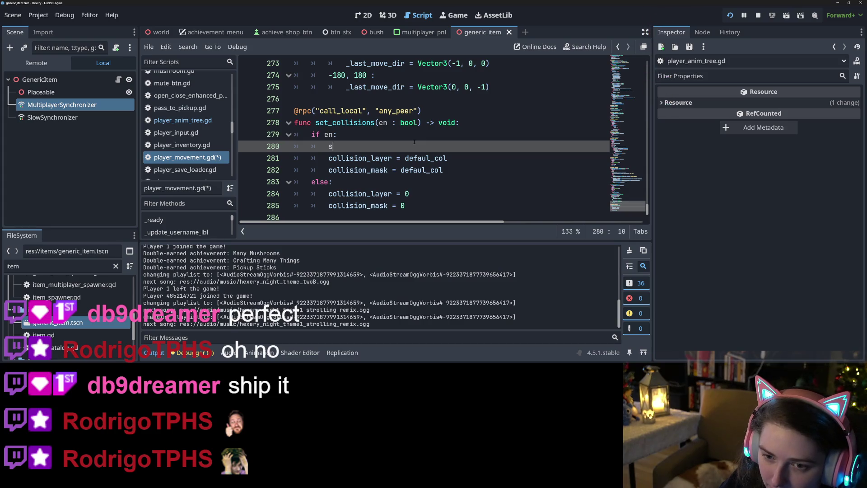
{"action": "type", "text": "tat"}
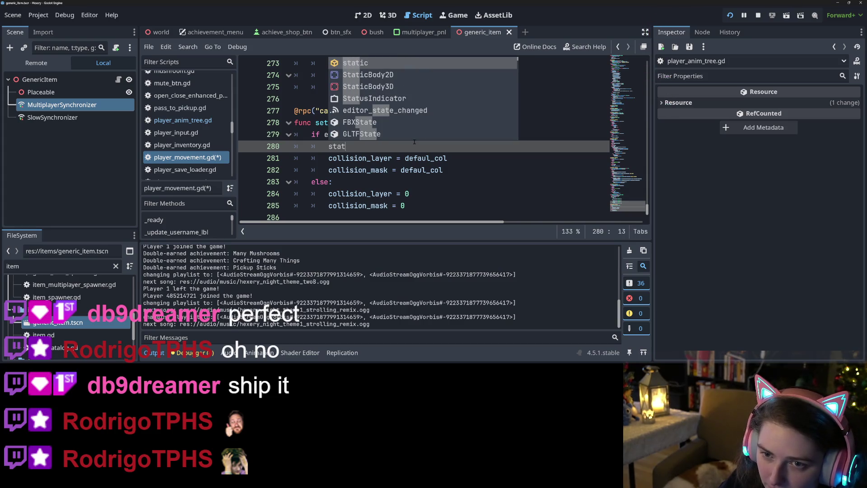
{"action": "key", "text": "BackSpace"}
{"action": "key", "text": "BackSpace"}
{"action": "key", "text": "BackSpace"}
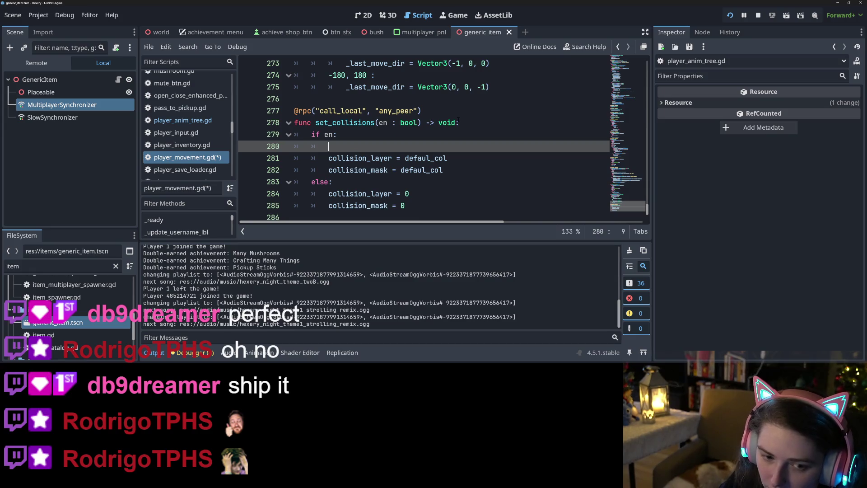
{"action": "type", "text": "stat"}
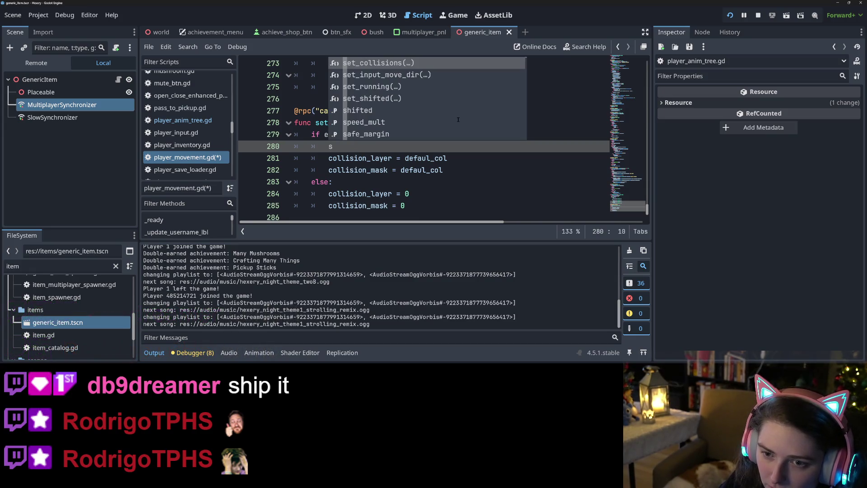
{"action": "key", "text": "Return"}
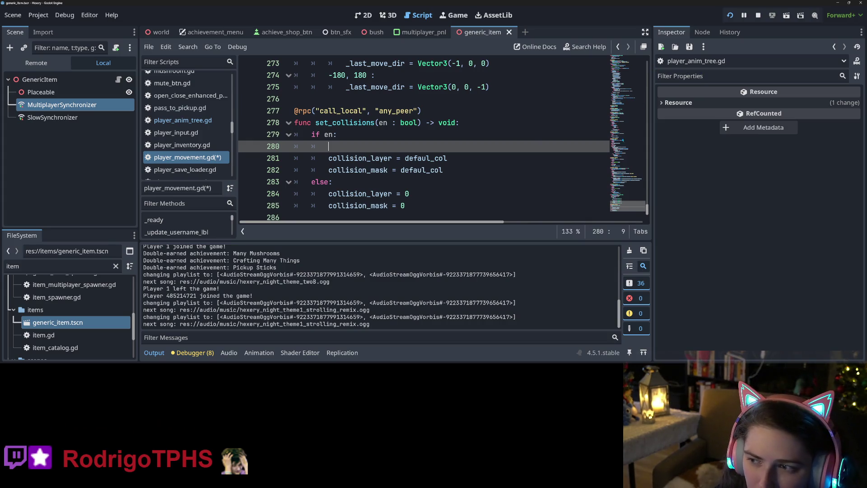
{"action": "scroll", "coordinate": [442, 136], "scroll_direction": "up", "scroll_amount": 3}
- Read through the CharacterBody3D class documentation
{"action": "left_click_drag", "start_coordinate": [633, 201], "coordinate": [632, 61]}
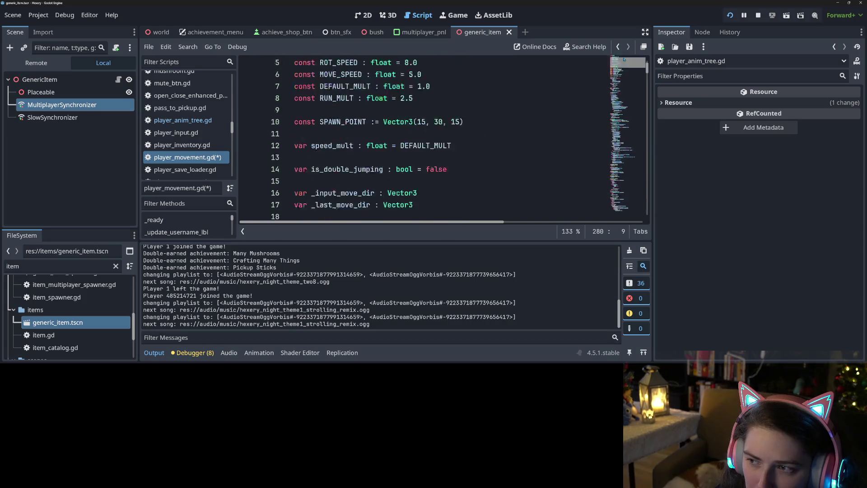
{"action": "left_click", "coordinate": [370, 65], "text": "ctrl"}
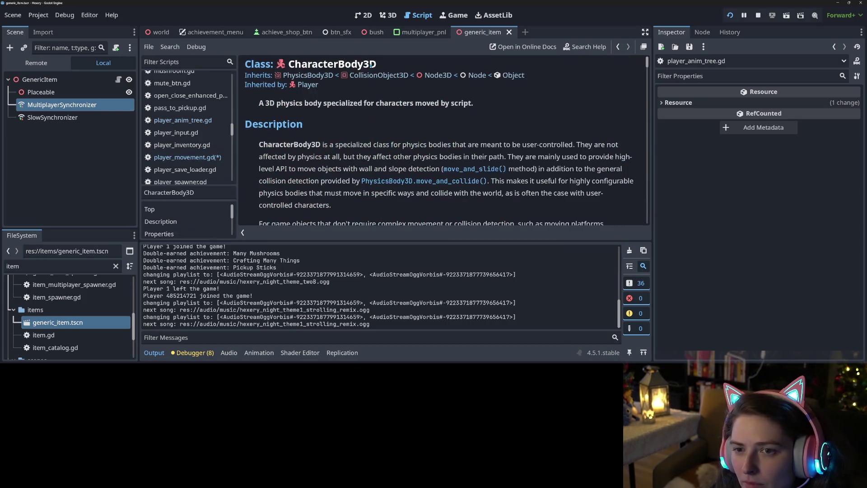
{"action": "scroll", "coordinate": [393, 122], "scroll_direction": "down", "scroll_amount": 10}
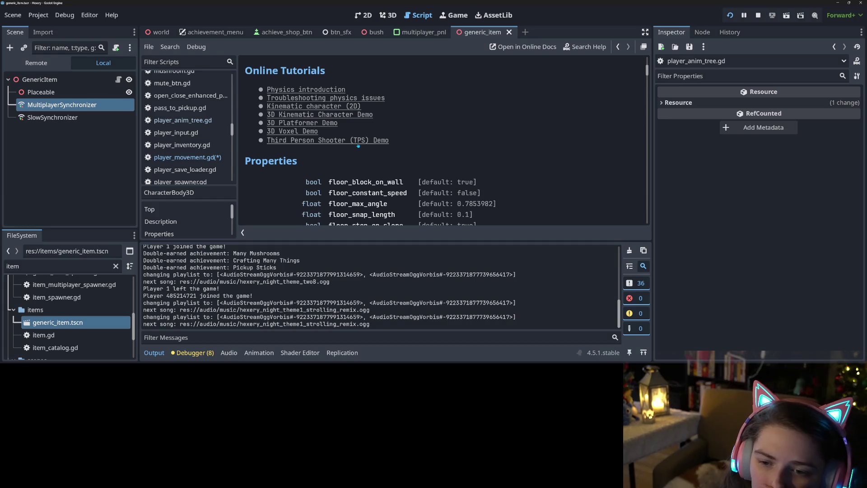
{"action": "scroll", "coordinate": [446, 172], "scroll_direction": "down", "scroll_amount": 3}
{"action": "scroll", "coordinate": [446, 172], "scroll_direction": "down", "scroll_amount": 3}
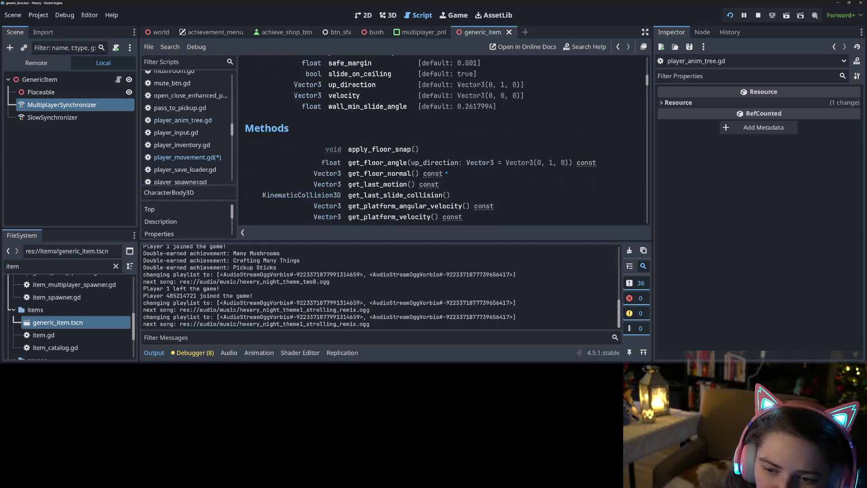
{"action": "scroll", "coordinate": [446, 173], "scroll_direction": "up", "scroll_amount": 6}
{"action": "scroll", "coordinate": [446, 172], "scroll_direction": "down", "scroll_amount": 2}
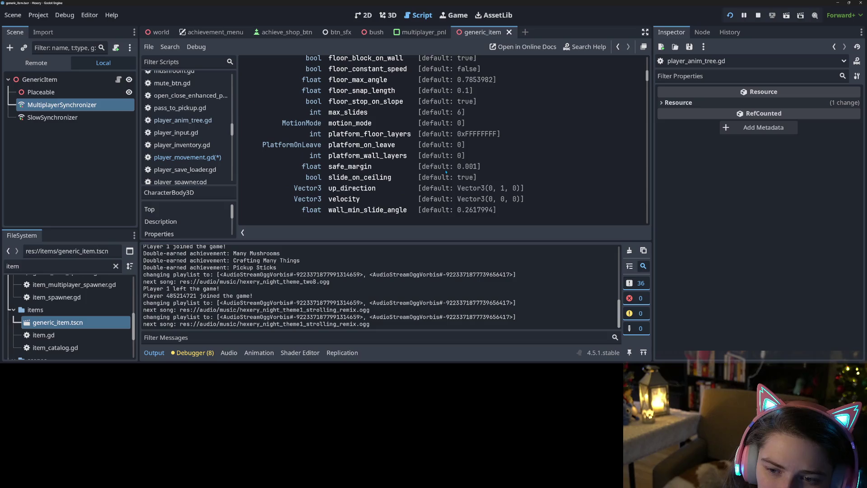
{"action": "scroll", "coordinate": [447, 172], "scroll_direction": "up", "scroll_amount": 15}
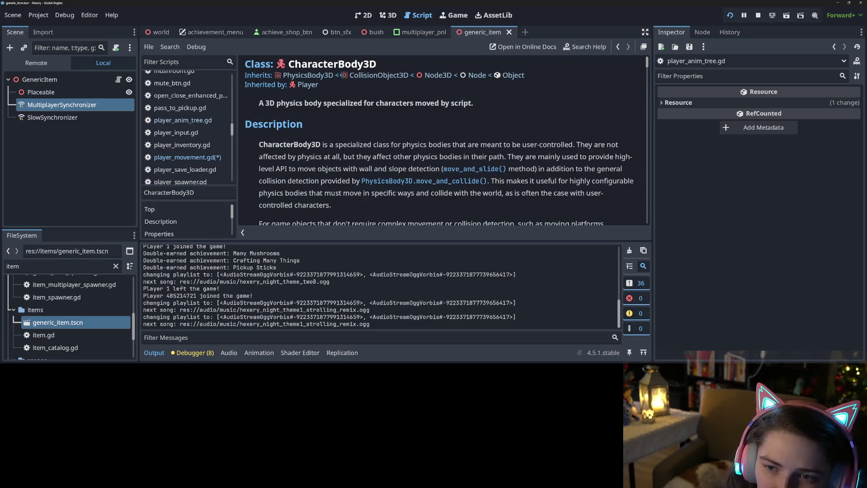
- Read the parent PhysicsBody3D and CollisionObject3D class documentation
{"action": "left_click", "coordinate": [308, 75]}
{"action": "scroll", "coordinate": [340, 135], "scroll_direction": "down", "scroll_amount": 8}
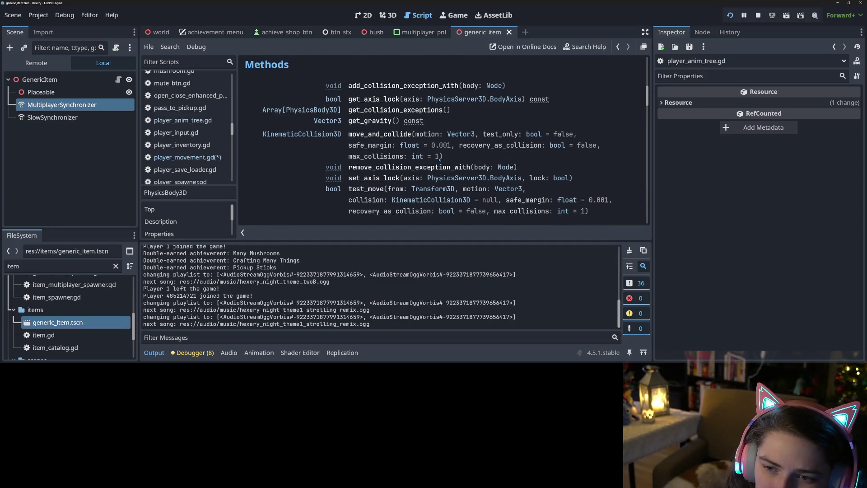
{"action": "scroll", "coordinate": [439, 159], "scroll_direction": "down", "scroll_amount": 2}
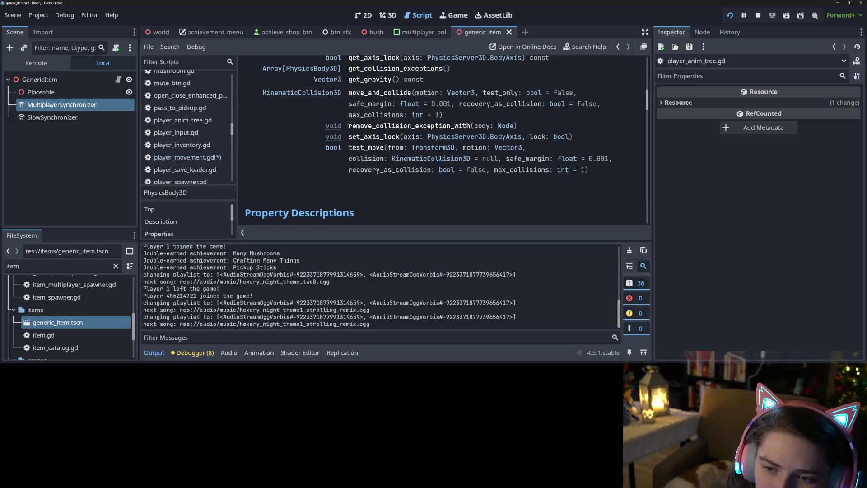
{"action": "scroll", "coordinate": [440, 159], "scroll_direction": "down", "scroll_amount": 5}
{"action": "scroll", "coordinate": [439, 159], "scroll_direction": "up", "scroll_amount": 3}
{"action": "scroll", "coordinate": [440, 159], "scroll_direction": "up", "scroll_amount": 6}
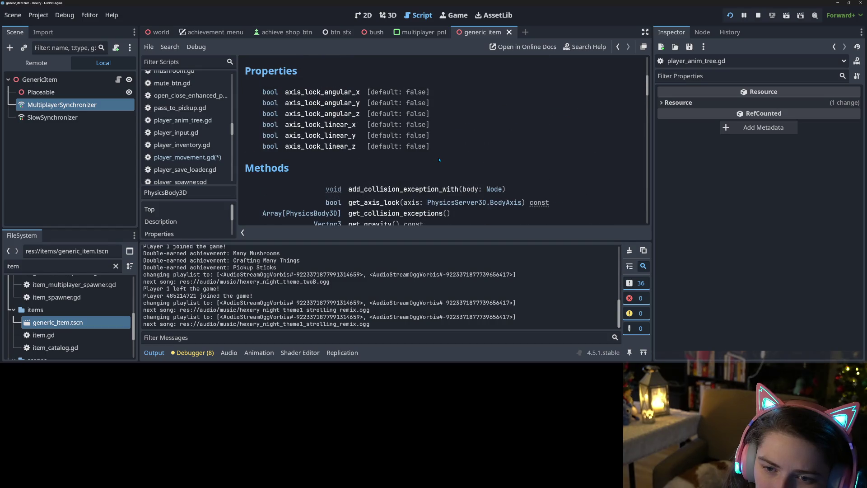
{"action": "scroll", "coordinate": [439, 160], "scroll_direction": "up", "scroll_amount": 9}
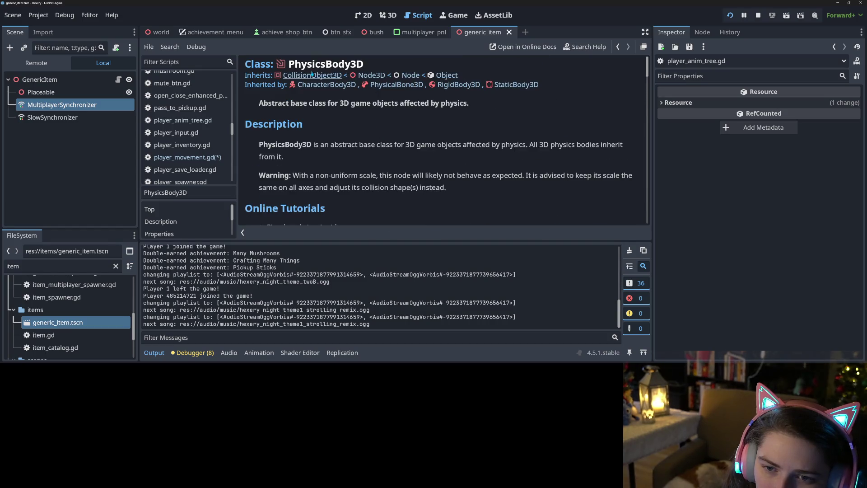
{"action": "left_click", "coordinate": [311, 75]}
{"action": "scroll", "coordinate": [491, 183], "scroll_direction": "down", "scroll_amount": 5}
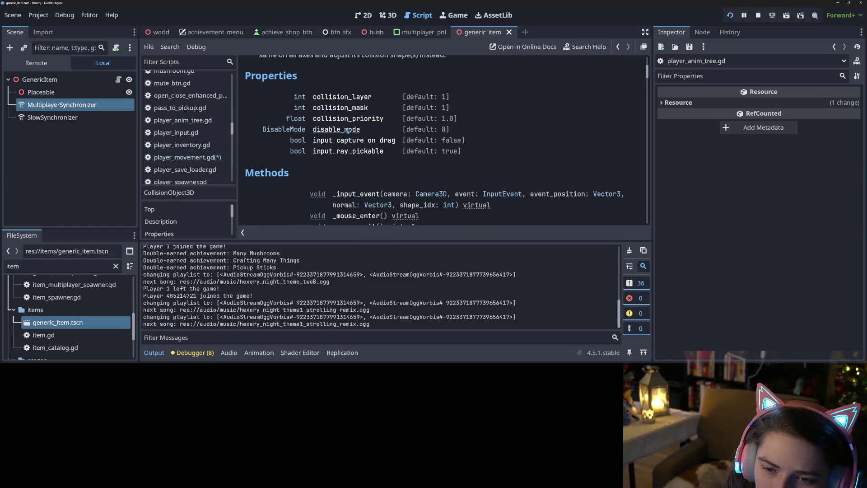
{"action": "scroll", "coordinate": [414, 175], "scroll_direction": "down", "scroll_amount": 3}
{"action": "scroll", "coordinate": [420, 171], "scroll_direction": "down", "scroll_amount": 3}
{"action": "scroll", "coordinate": [420, 171], "scroll_direction": "down", "scroll_amount": 5}
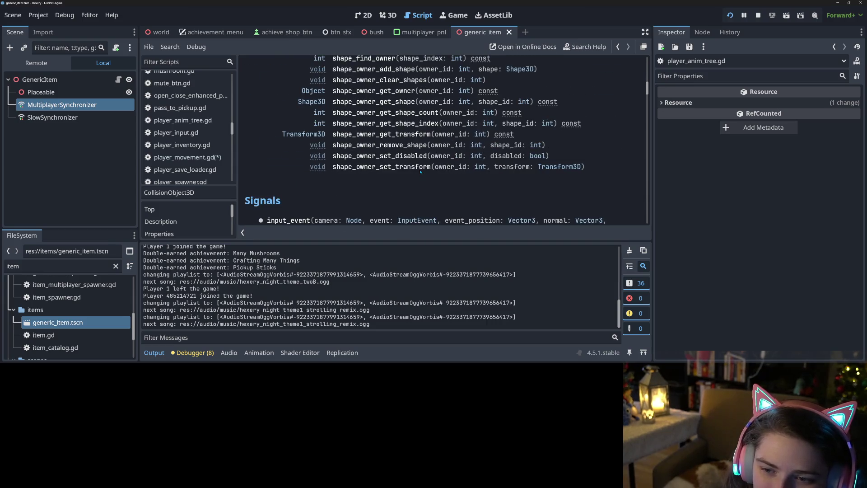
{"action": "scroll", "coordinate": [420, 172], "scroll_direction": "down", "scroll_amount": 5}
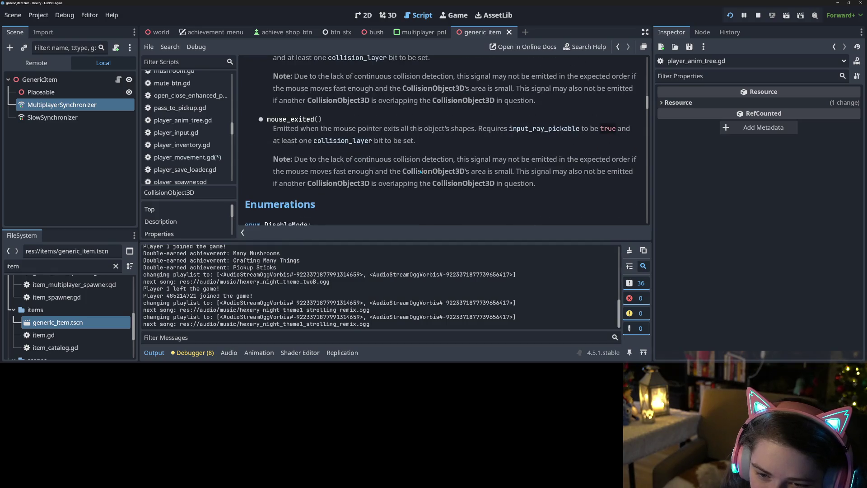
{"action": "scroll", "coordinate": [420, 188], "scroll_direction": "up", "scroll_amount": 4}
{"action": "scroll", "coordinate": [420, 189], "scroll_direction": "up", "scroll_amount": 10}
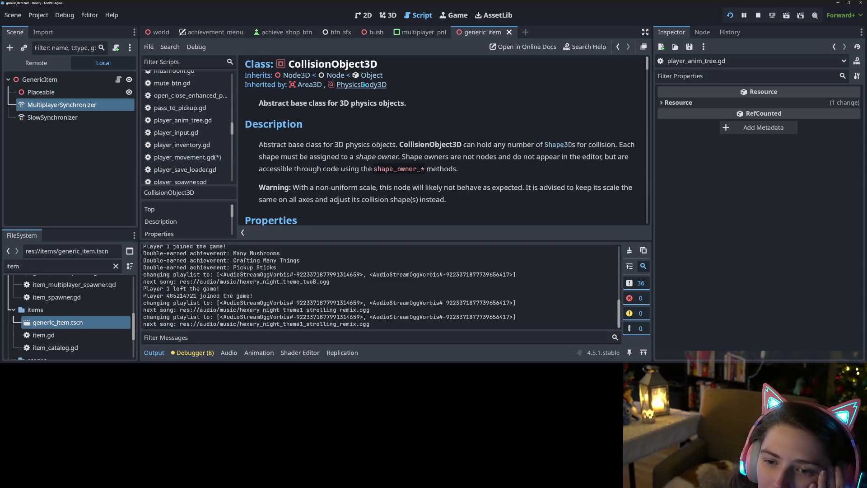
- Compare the RigidBody3D documentation, then reread the CharacterBody3D page
{"action": "left_click", "coordinate": [365, 85]}
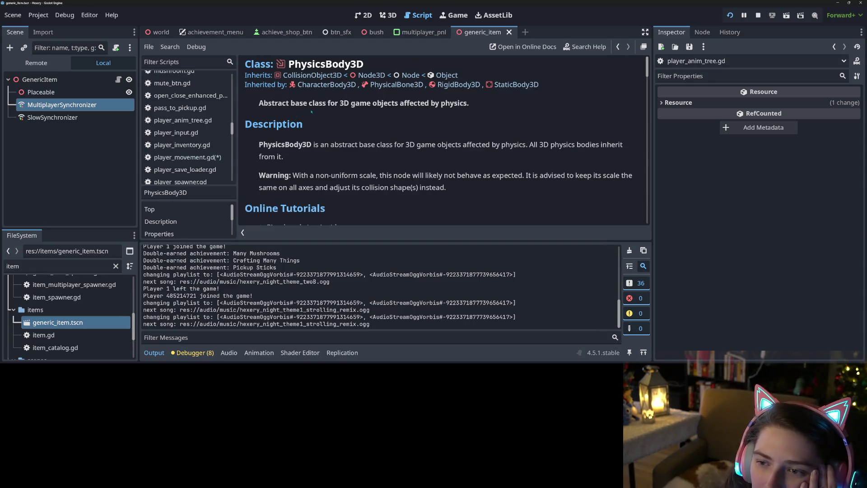
{"action": "left_click", "coordinate": [451, 86]}
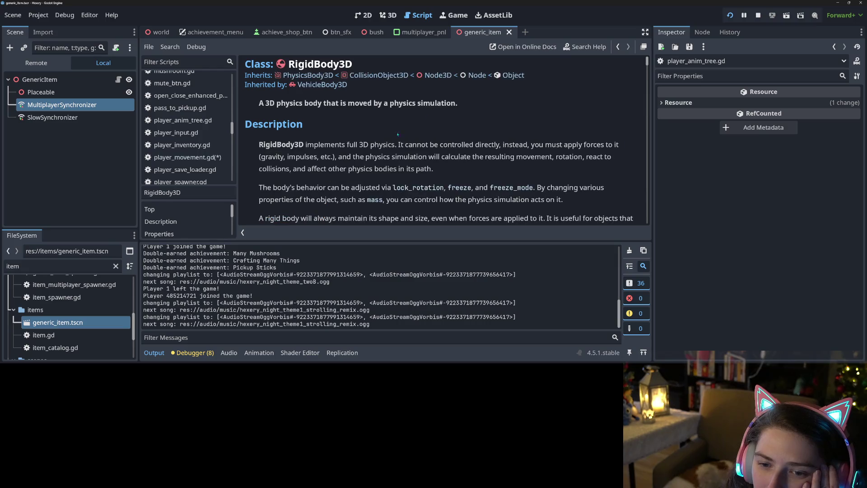
{"action": "scroll", "coordinate": [365, 147], "scroll_direction": "down", "scroll_amount": 10}
{"action": "scroll", "coordinate": [364, 148], "scroll_direction": "down", "scroll_amount": 2}
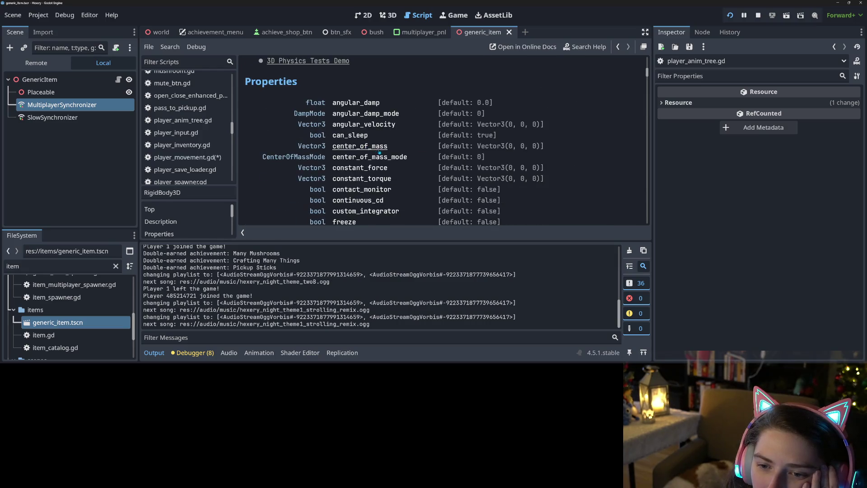
{"action": "scroll", "coordinate": [416, 152], "scroll_direction": "down", "scroll_amount": 3}
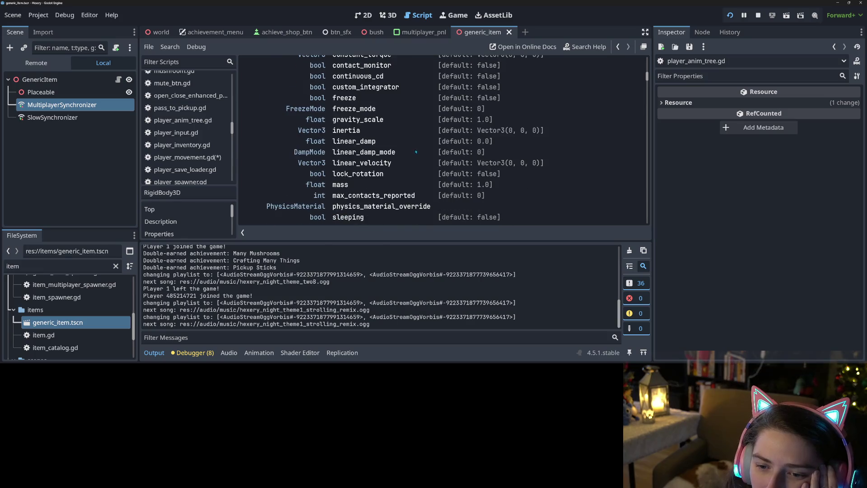
{"action": "scroll", "coordinate": [363, 175], "scroll_direction": "up", "scroll_amount": 15}
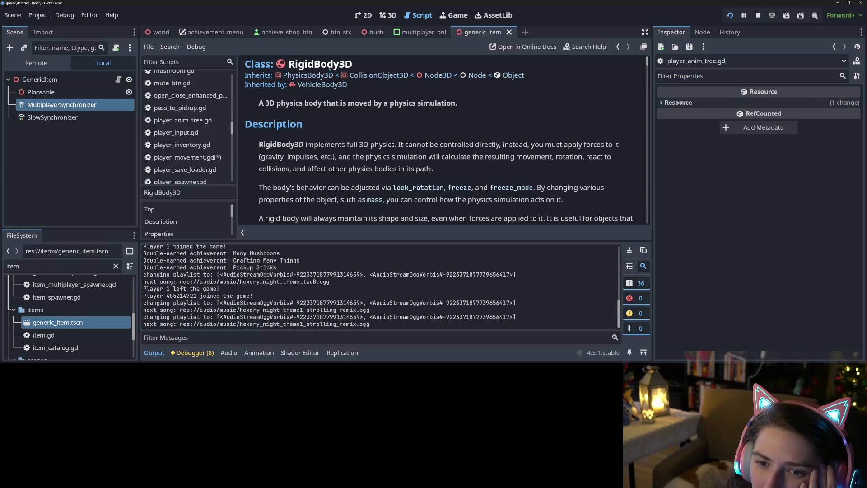
{"action": "left_click", "coordinate": [305, 77]}
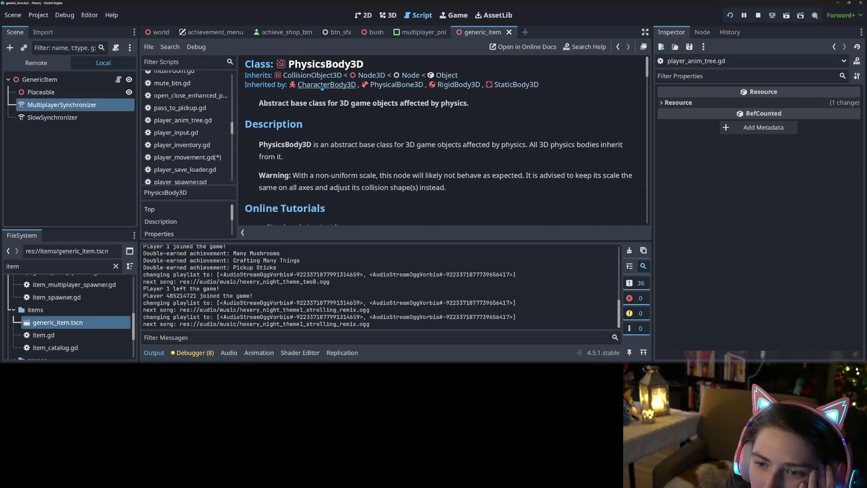
{"action": "left_click", "coordinate": [322, 85]}
{"action": "scroll", "coordinate": [326, 147], "scroll_direction": "down", "scroll_amount": 10}
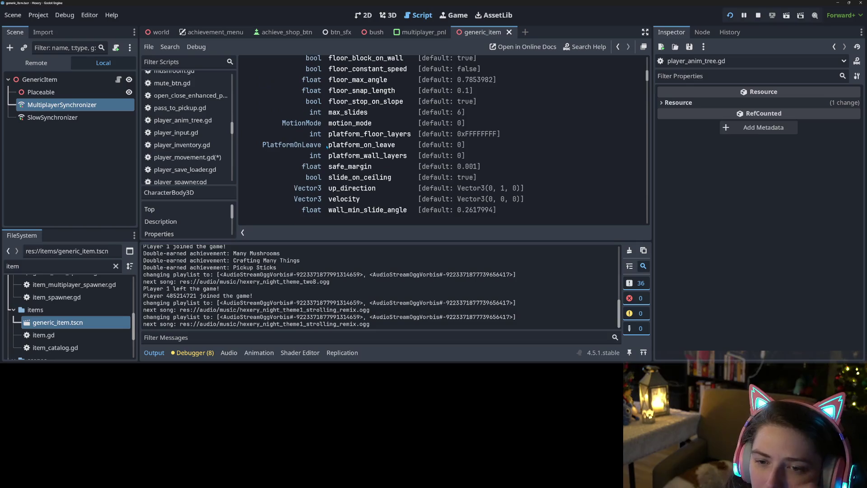
{"action": "scroll", "coordinate": [327, 146], "scroll_direction": "down", "scroll_amount": 2}
{"action": "scroll", "coordinate": [326, 147], "scroll_direction": "down", "scroll_amount": 1}
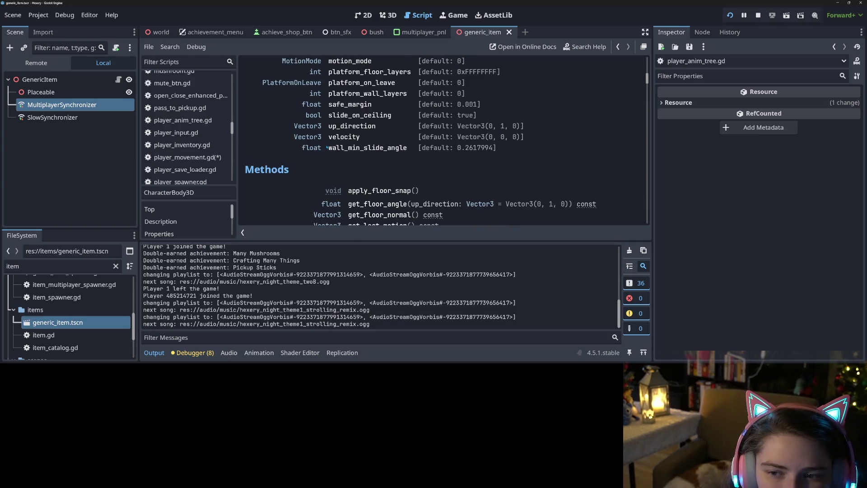
{"action": "scroll", "coordinate": [326, 147], "scroll_direction": "up", "scroll_amount": 5}
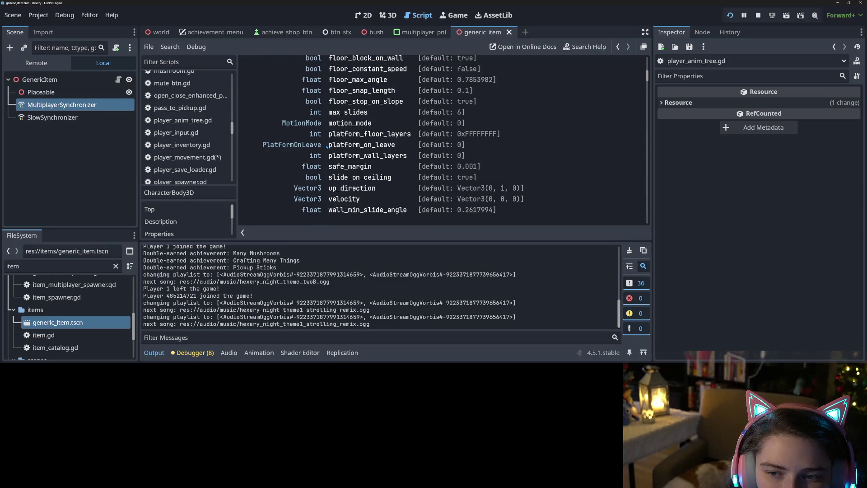
{"action": "scroll", "coordinate": [326, 146], "scroll_direction": "down", "scroll_amount": 4}
{"action": "scroll", "coordinate": [326, 147], "scroll_direction": "down", "scroll_amount": 8}
{"action": "scroll", "coordinate": [326, 146], "scroll_direction": "down", "scroll_amount": 1}
{"action": "scroll", "coordinate": [327, 146], "scroll_direction": "up", "scroll_amount": 1}
{"action": "scroll", "coordinate": [326, 146], "scroll_direction": "down", "scroll_amount": 3}
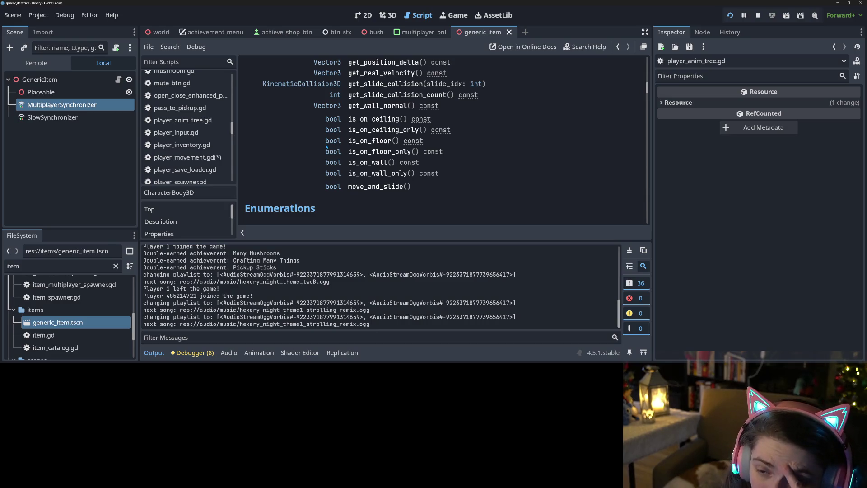
{"action": "scroll", "coordinate": [326, 148], "scroll_direction": "up", "scroll_amount": 6}
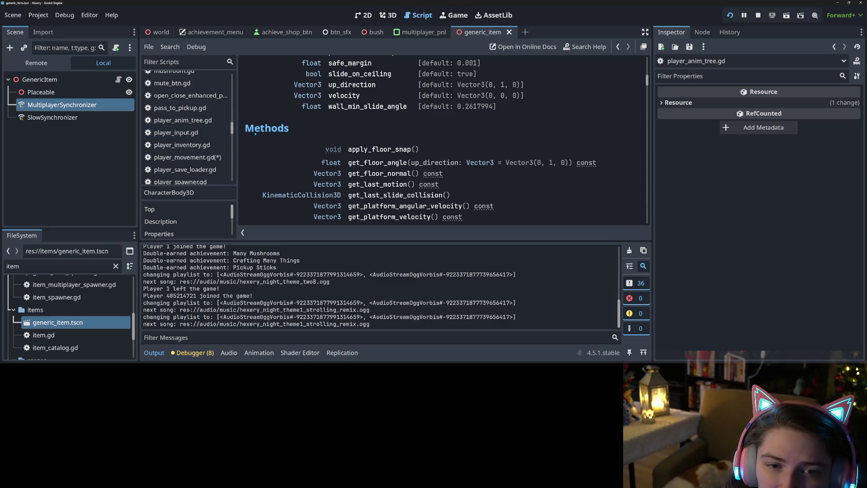
{"action": "scroll", "coordinate": [185, 132], "scroll_direction": "down", "scroll_amount": 3}
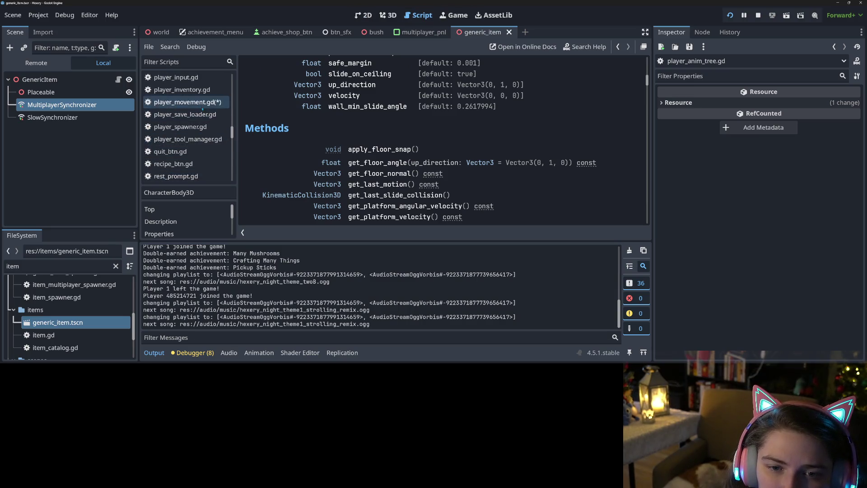
- Return to player_movement.gd at the empty line in set_collisions' if branch
{"action": "left_click", "coordinate": [185, 102]}
{"action": "left_click_drag", "start_coordinate": [628, 63], "coordinate": [628, 207]}
{"action": "left_click", "coordinate": [407, 170]}
- Write set_process(true) on the empty line at the top of the if en branch
{"action": "left_click", "coordinate": [401, 134]}
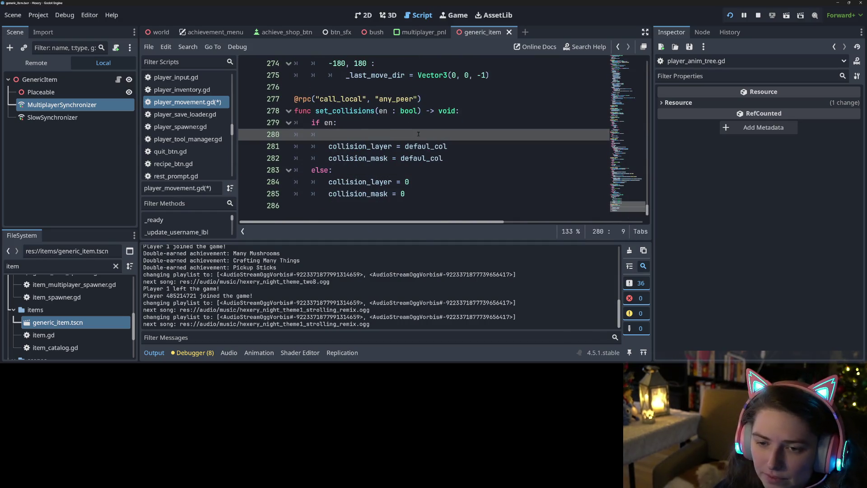
{"action": "type", "text": "set"}
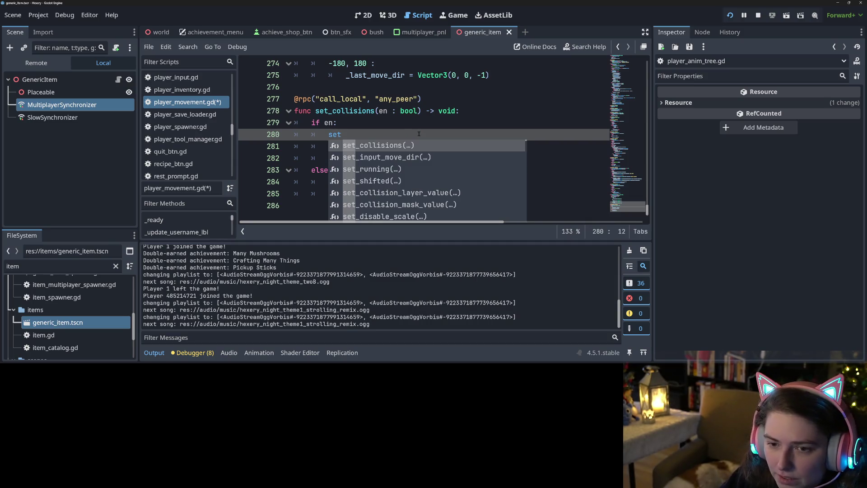
{"action": "key", "text": "BackSpace"}
{"action": "key", "text": "BackSpace"}
{"action": "key", "text": "BackSpace"}
{"action": "type", "text": "set_process"}
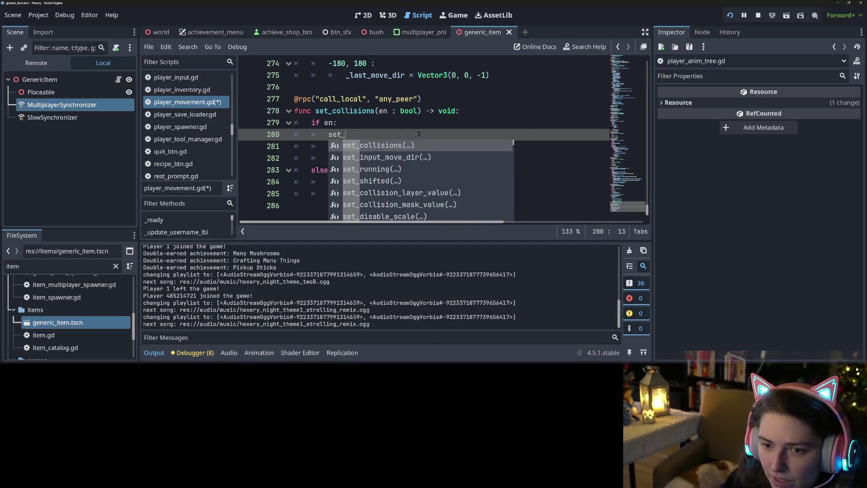
{"action": "key", "text": "Return"}
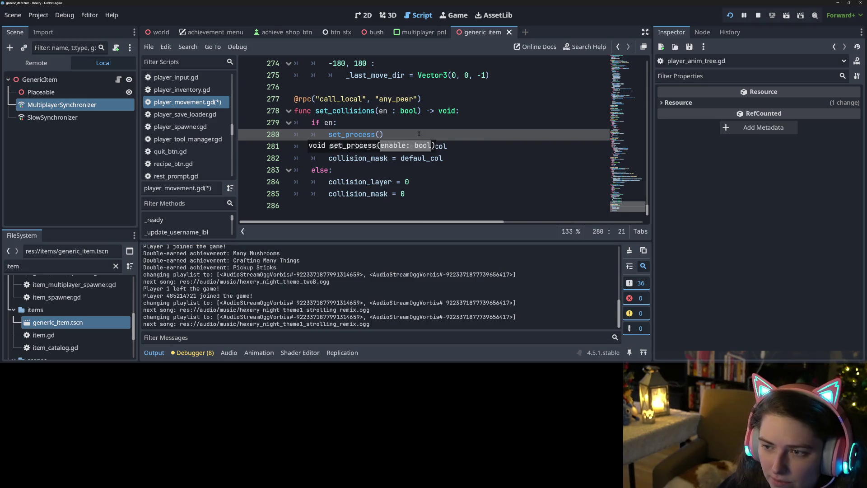
{"action": "type", "text": "false"}
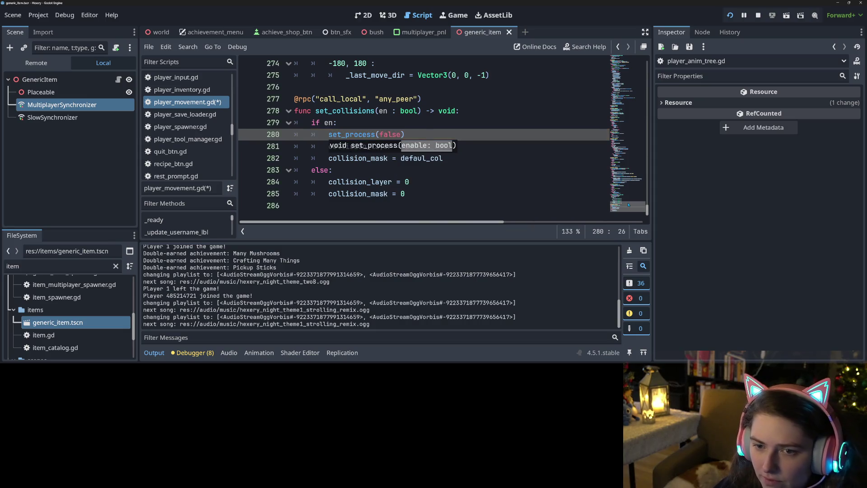
{"action": "key", "text": "BackSpace"}
{"action": "key", "text": "BackSpace"}
{"action": "key", "text": "BackSpace"}
{"action": "type", "text": "true"}
- Add set_process(false) at the start of the else branch, above its collision lines
{"action": "scroll", "coordinate": [616, 204], "scroll_direction": "up", "scroll_amount": 4}
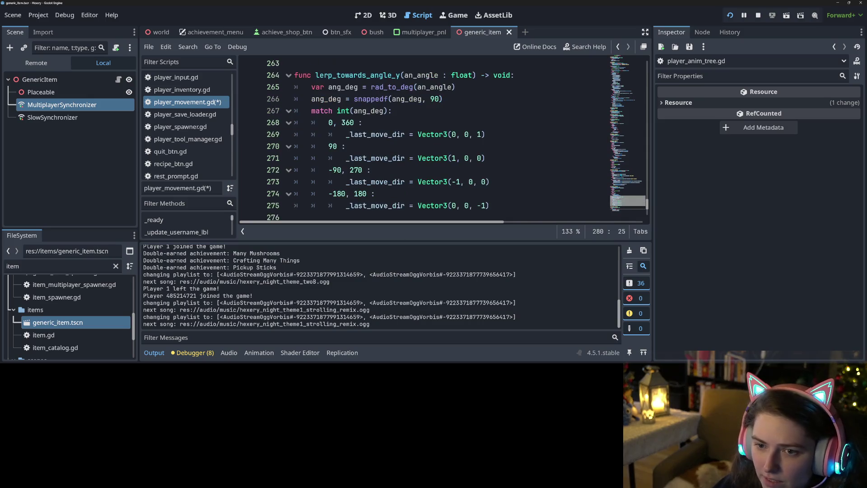
{"action": "scroll", "coordinate": [631, 203], "scroll_direction": "up", "scroll_amount": 20}
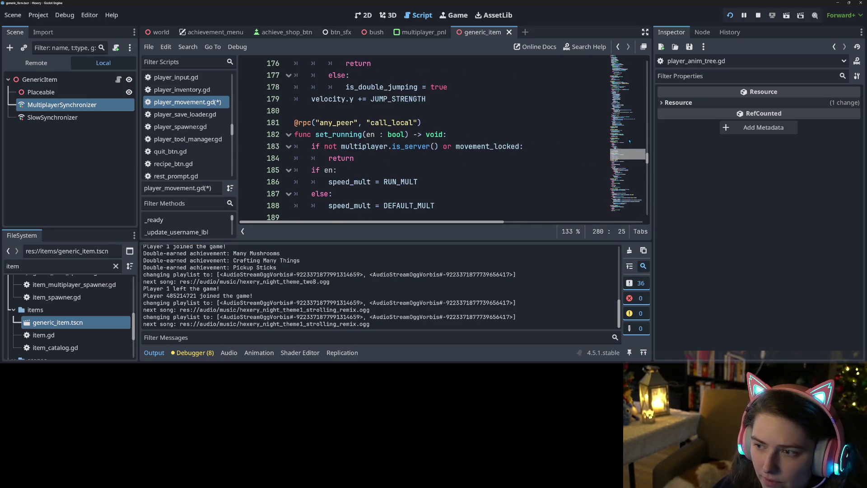
{"action": "scroll", "coordinate": [436, 185], "scroll_direction": "up", "scroll_amount": 20}
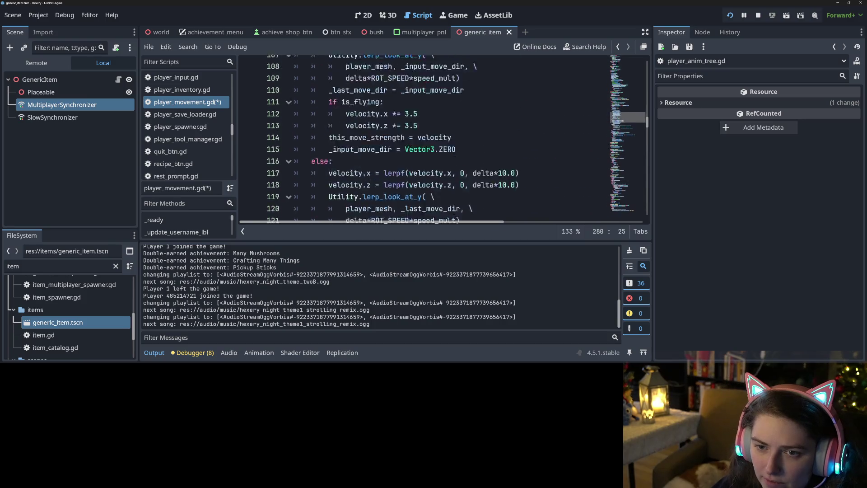
{"action": "left_click", "coordinate": [358, 158]}
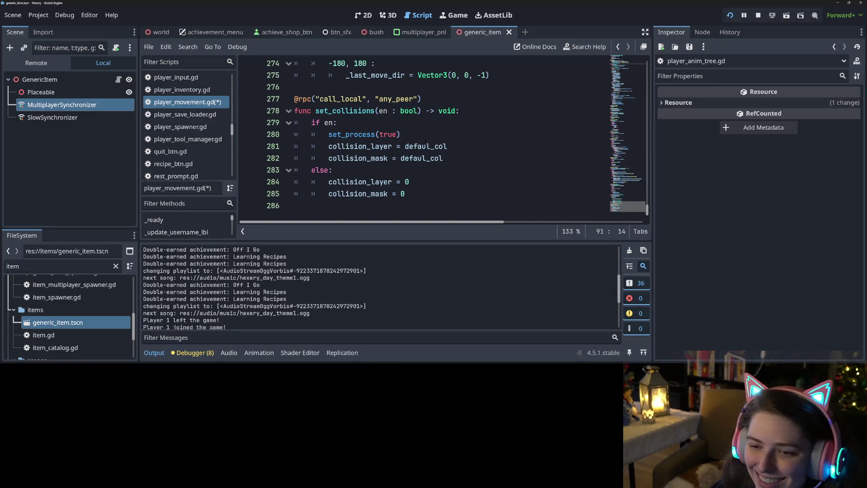
{"action": "left_click", "coordinate": [425, 193]}
{"action": "key", "text": "Return"}
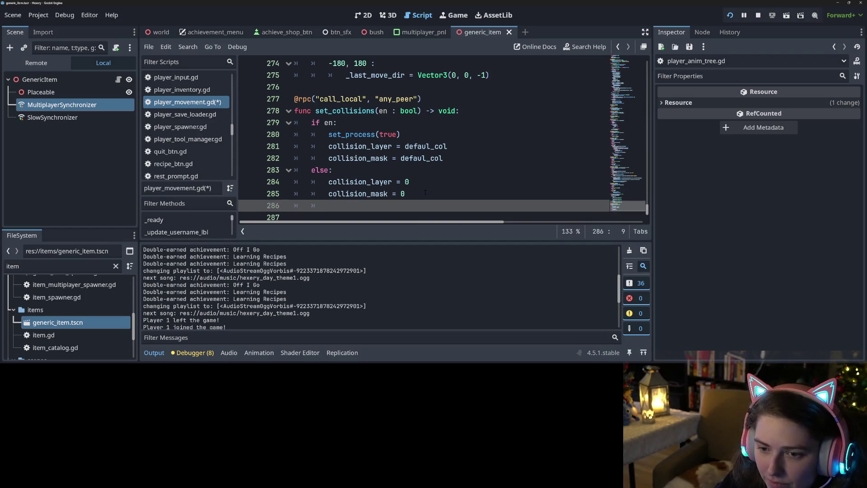
{"action": "key", "text": "alt+Up"}
{"action": "key", "text": "alt+Up"}
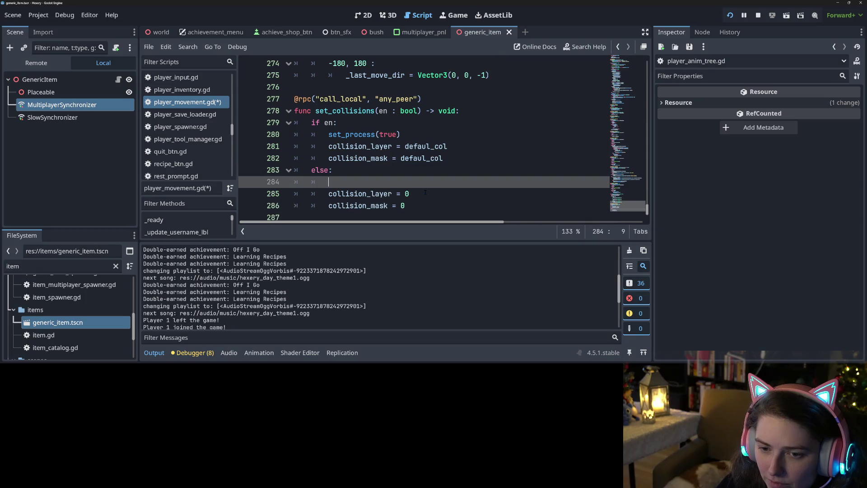
{"action": "type", "text": "et_process(fa"}
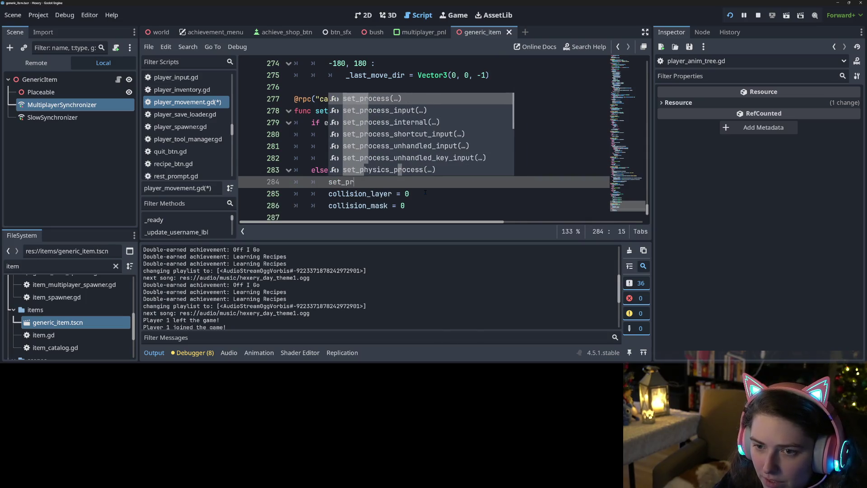
{"action": "type", "text": "lse"}
- Move set_process(true) below the if-branch collision lines, delete the leftover blank line, and save
{"action": "left_click_drag", "start_coordinate": [329, 134], "coordinate": [401, 134]}
{"action": "key", "text": "ctrl+c"}
{"action": "key", "text": "BackSpace"}
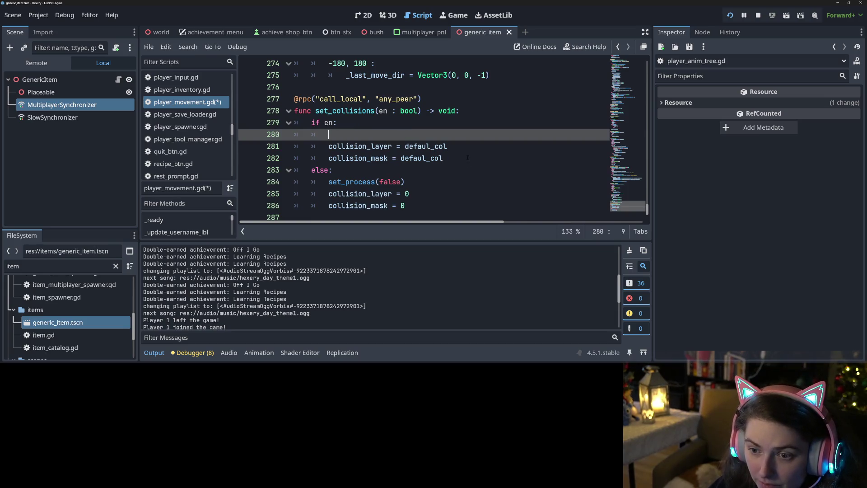
{"action": "key", "text": "Down"}
{"action": "key", "text": "Down"}
{"action": "key", "text": "End"}
{"action": "key", "text": "Return"}
{"action": "key", "text": "ctrl+v"}
{"action": "key", "text": "Up"}
{"action": "key", "text": "Up"}
{"action": "key", "text": "Up"}
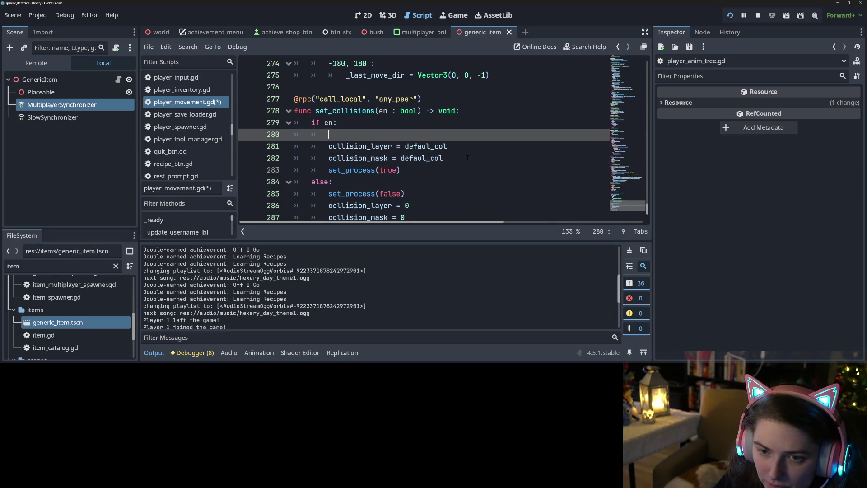
{"action": "key", "text": "BackSpace"}
{"action": "key", "text": "ctrl+s"}
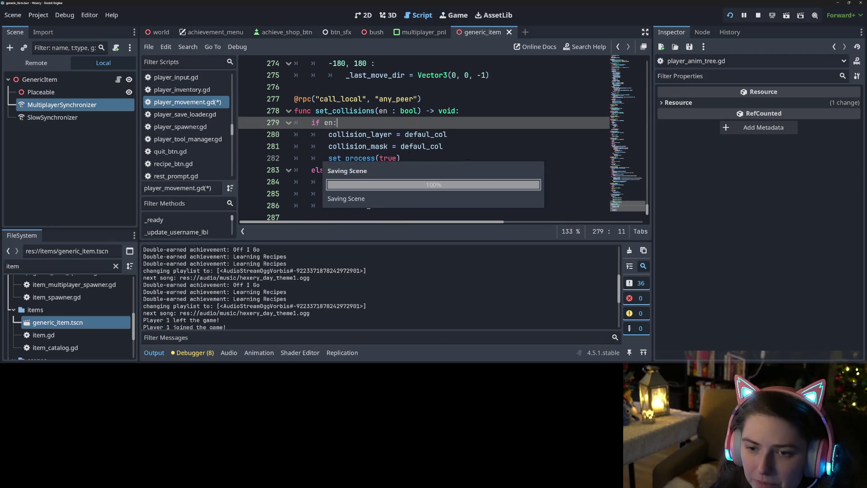
- Look up set_process and select the set_collisions function name in player_movement.gd
{"action": "double_click", "coordinate": [351, 158]}
{"action": "double_click", "coordinate": [338, 116]}
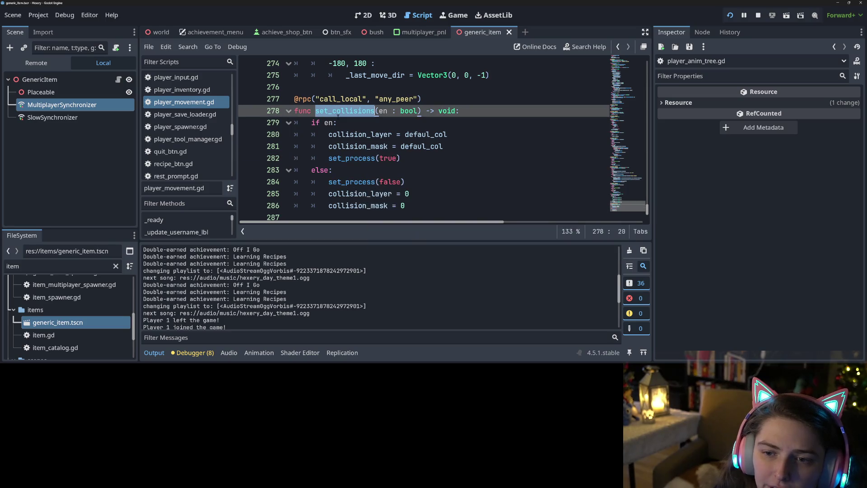
{"action": "scroll", "coordinate": [181, 122], "scroll_direction": "up", "scroll_amount": 5}
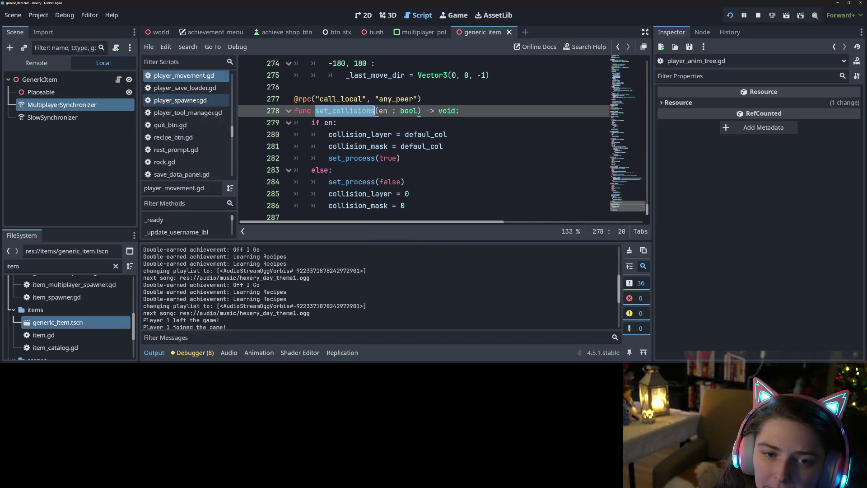
{"action": "scroll", "coordinate": [193, 133], "scroll_direction": "up", "scroll_amount": 10}
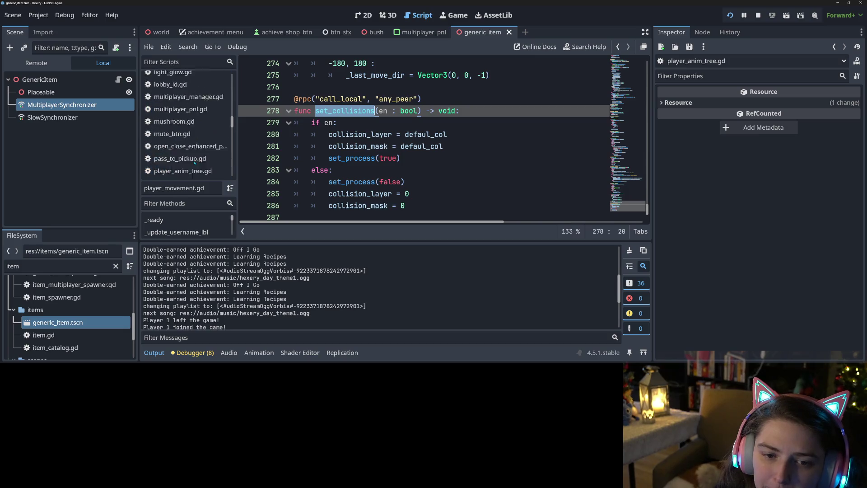
{"action": "scroll", "coordinate": [194, 161], "scroll_direction": "up", "scroll_amount": 10}
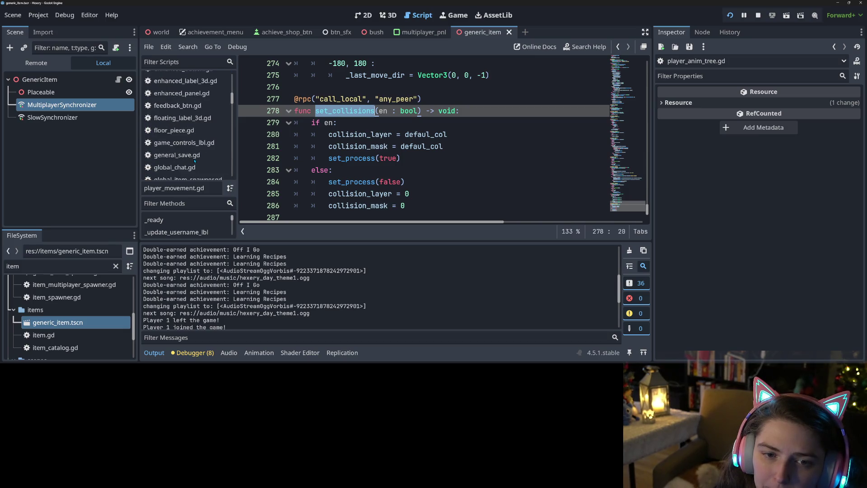
{"action": "scroll", "coordinate": [194, 159], "scroll_direction": "down", "scroll_amount": 20}
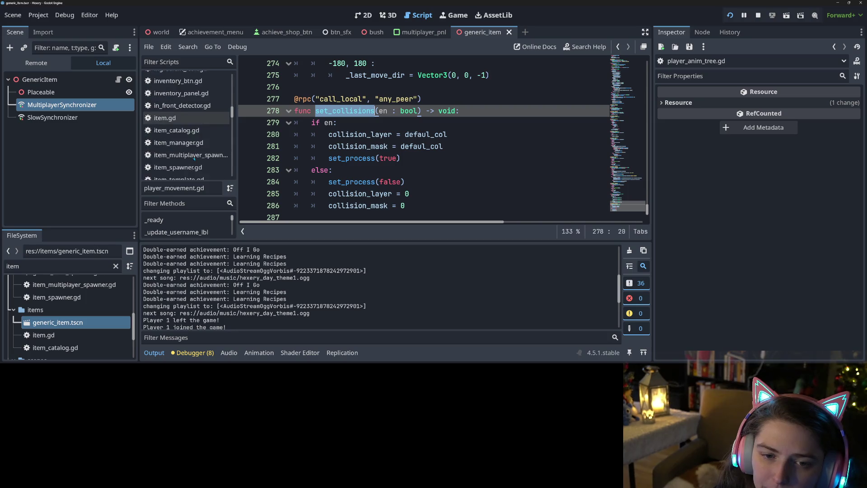
{"action": "scroll", "coordinate": [194, 158], "scroll_direction": "up", "scroll_amount": 2}
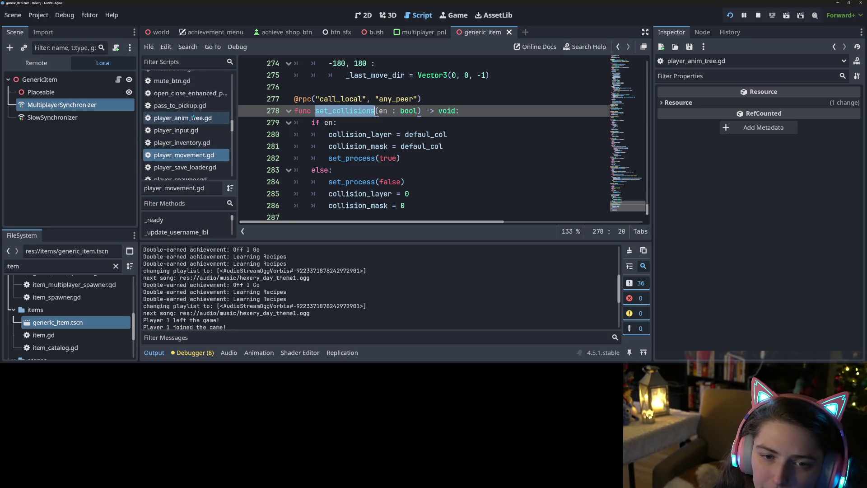
- Change line 31 of player_anim_tree.gd to owner.set_collisions.rpc(false)
{"action": "left_click", "coordinate": [191, 118]}
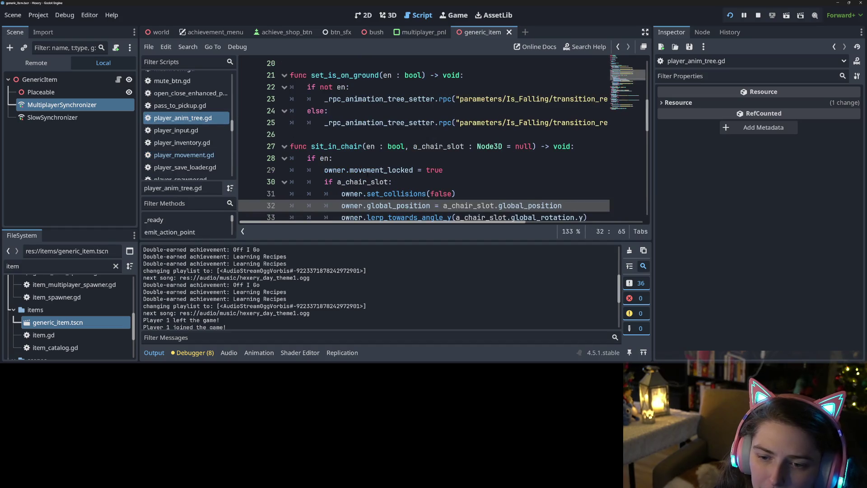
{"action": "scroll", "coordinate": [482, 178], "scroll_direction": "down", "scroll_amount": 3}
{"action": "scroll", "coordinate": [482, 177], "scroll_direction": "up", "scroll_amount": 2}
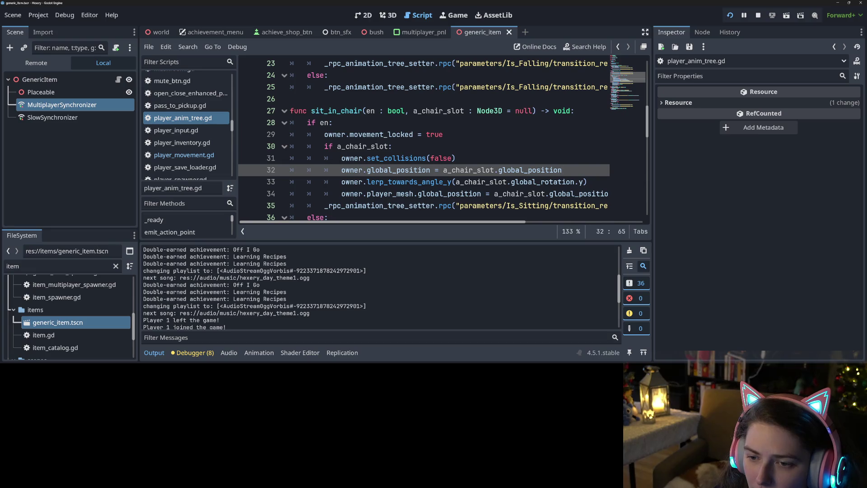
{"action": "left_click", "coordinate": [429, 159]}
{"action": "type", "text": ".rpc"}
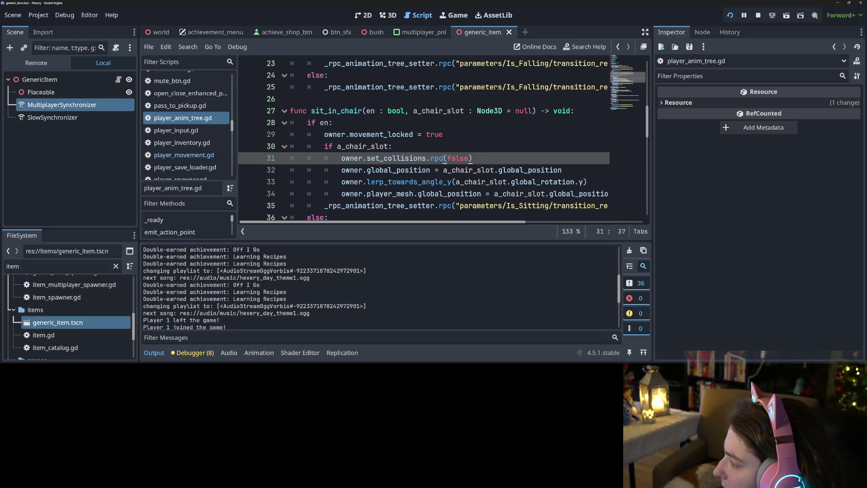
{"action": "key", "text": "alt+Tab"}
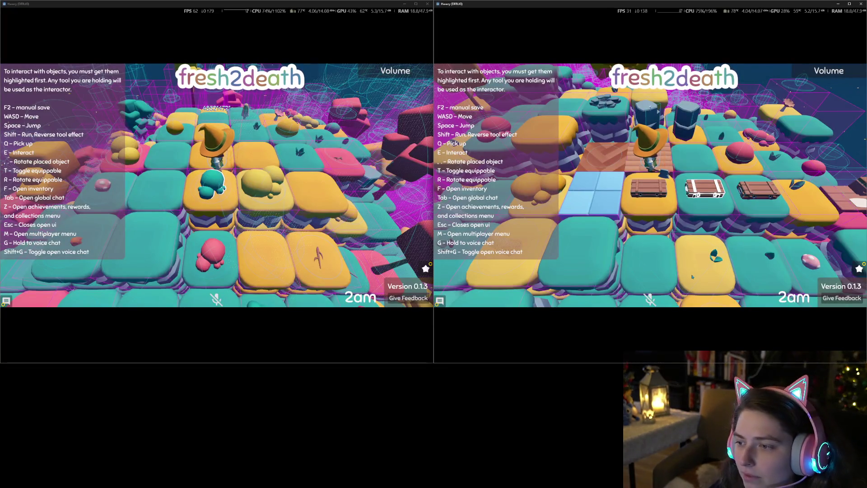
- Sit on the chair with E twice, dismissing the rest prompt each time, then minimize the right game window
{"action": "scroll", "coordinate": [680, 273], "scroll_direction": "up", "scroll_amount": 3}
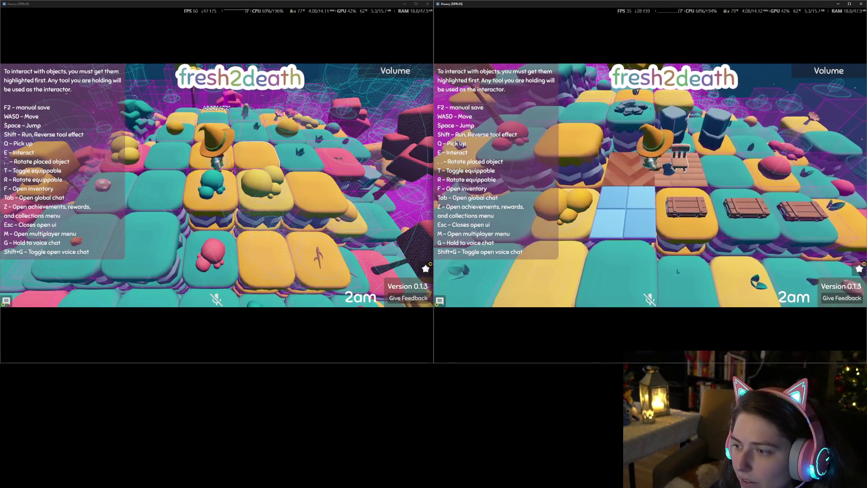
{"action": "key", "text": "e"}
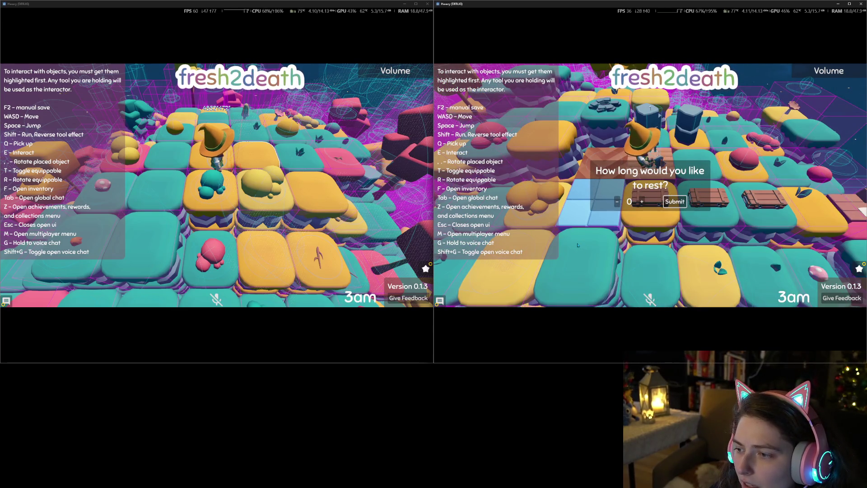
{"action": "key", "text": "Escape"}
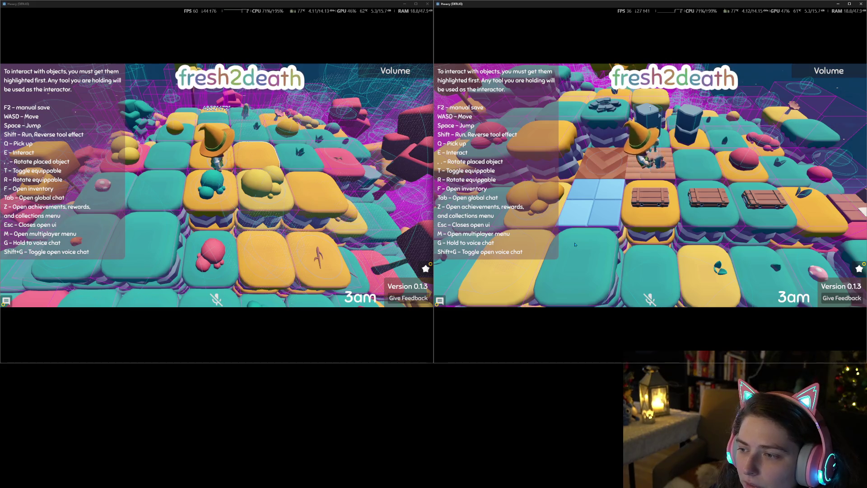
{"action": "key", "text": "e"}
{"action": "key", "text": "Escape"}
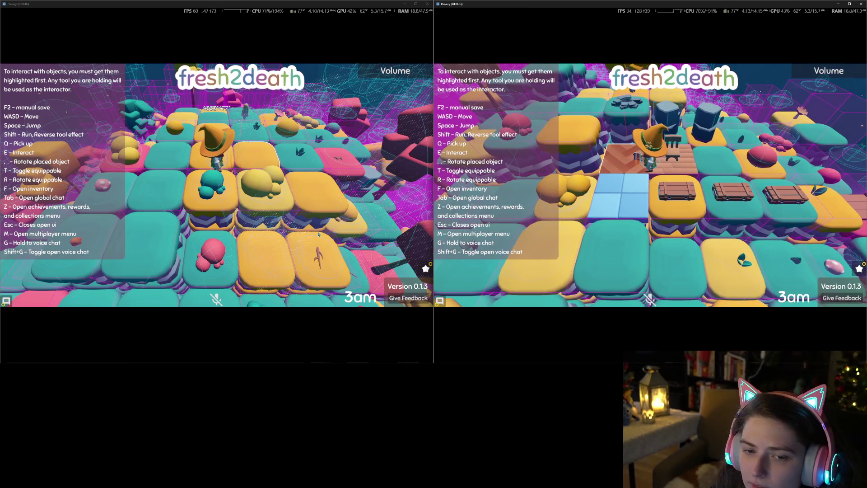
{"action": "left_click", "coordinate": [838, 3]}
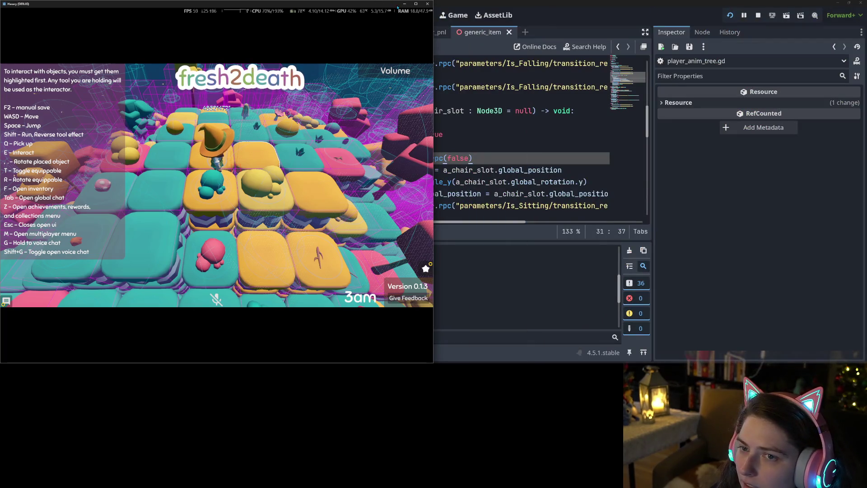
- Minimize the left game window, hide the Output panel, and open player_movement.gd
{"action": "left_click", "coordinate": [404, 4]}
{"action": "left_click", "coordinate": [427, 170]}
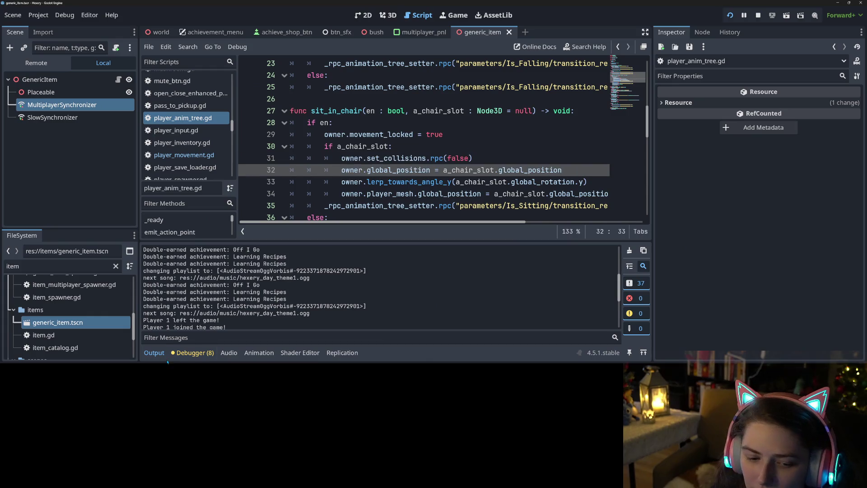
{"action": "left_click", "coordinate": [155, 353]}
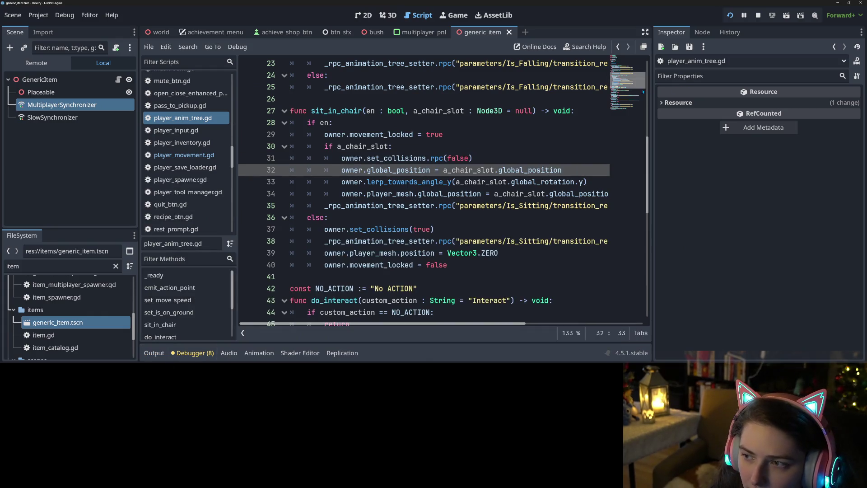
{"action": "scroll", "coordinate": [574, 95], "scroll_direction": "up", "scroll_amount": 7}
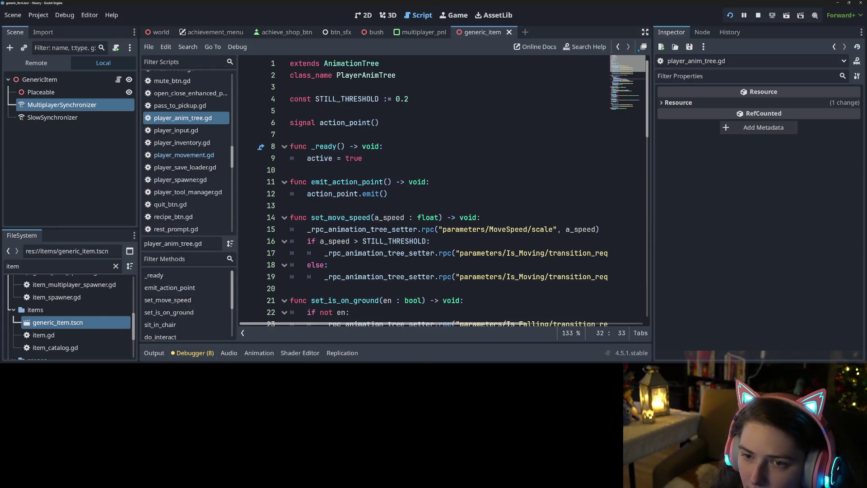
{"action": "left_click", "coordinate": [184, 155]}
- Read the movement code, highlighting every use of _input_move_dir and movement_locked
{"action": "scroll", "coordinate": [540, 196], "scroll_direction": "up", "scroll_amount": 5}
{"action": "scroll", "coordinate": [540, 196], "scroll_direction": "up", "scroll_amount": 10}
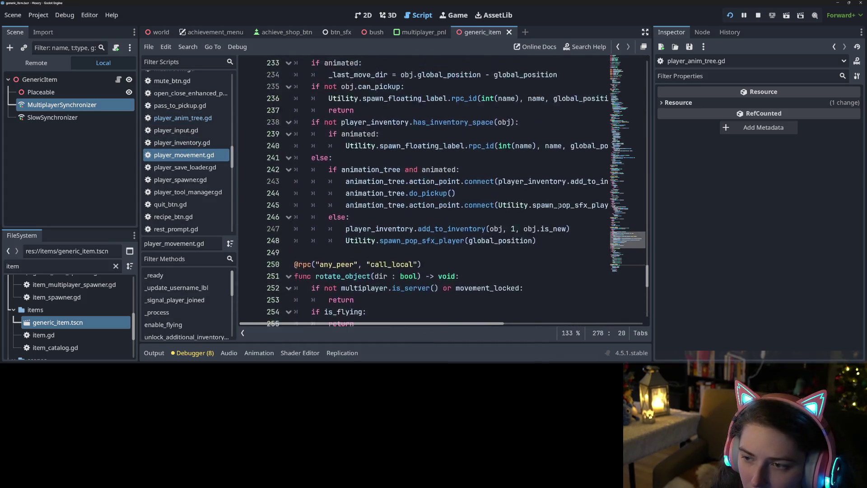
{"action": "scroll", "coordinate": [586, 202], "scroll_direction": "up", "scroll_amount": 13}
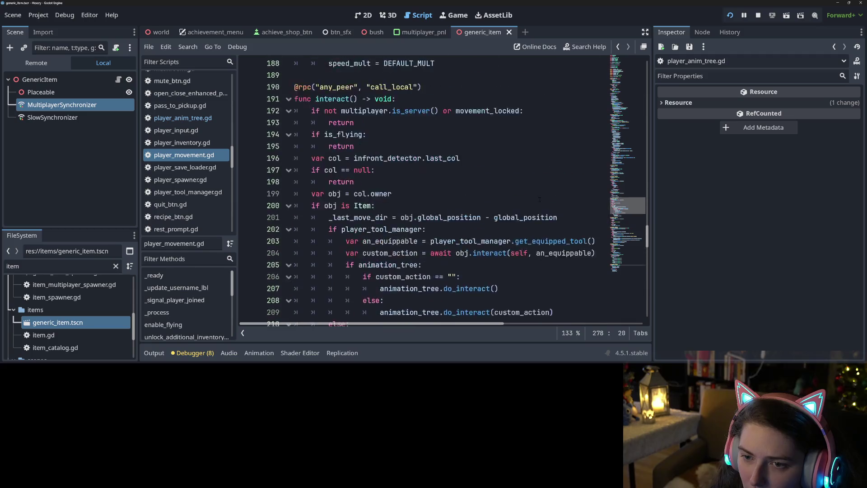
{"action": "scroll", "coordinate": [458, 205], "scroll_direction": "up", "scroll_amount": 13}
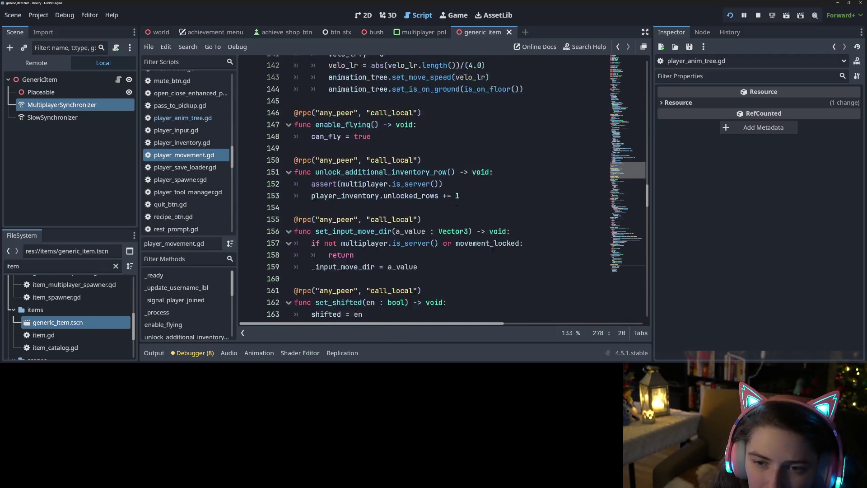
{"action": "scroll", "coordinate": [452, 203], "scroll_direction": "up", "scroll_amount": 6}
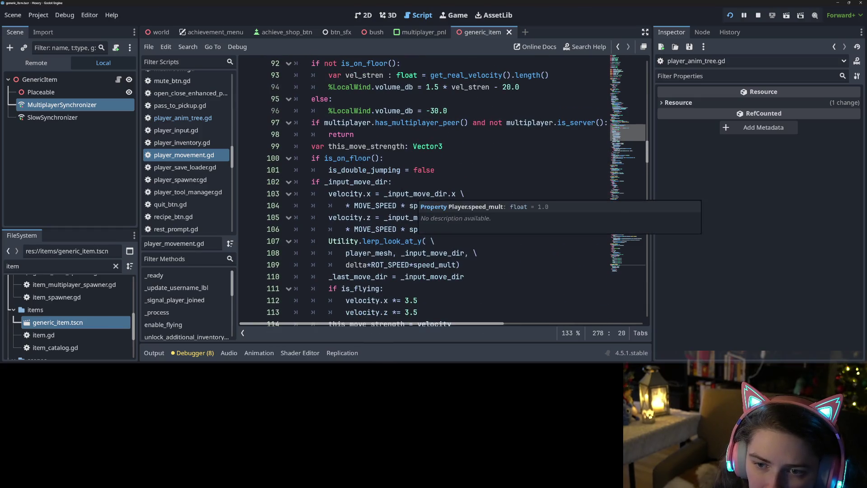
{"action": "scroll", "coordinate": [477, 203], "scroll_direction": "up", "scroll_amount": 2}
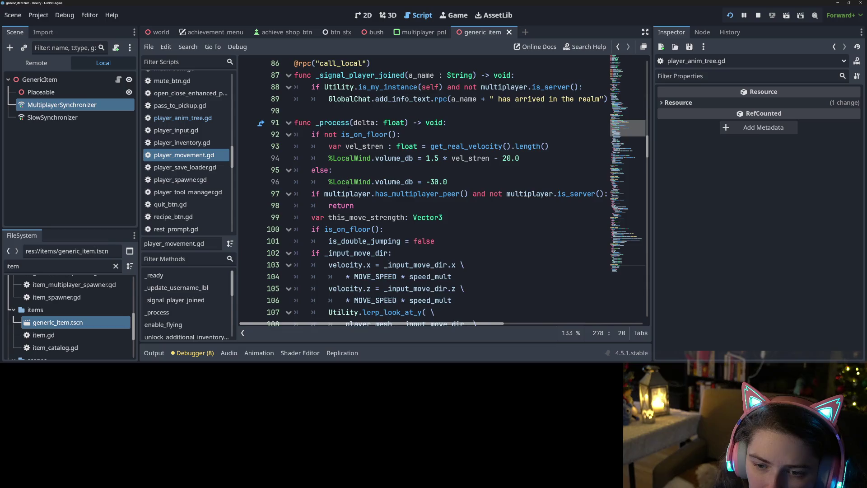
{"action": "scroll", "coordinate": [349, 186], "scroll_direction": "down", "scroll_amount": 3}
{"action": "double_click", "coordinate": [357, 146]}
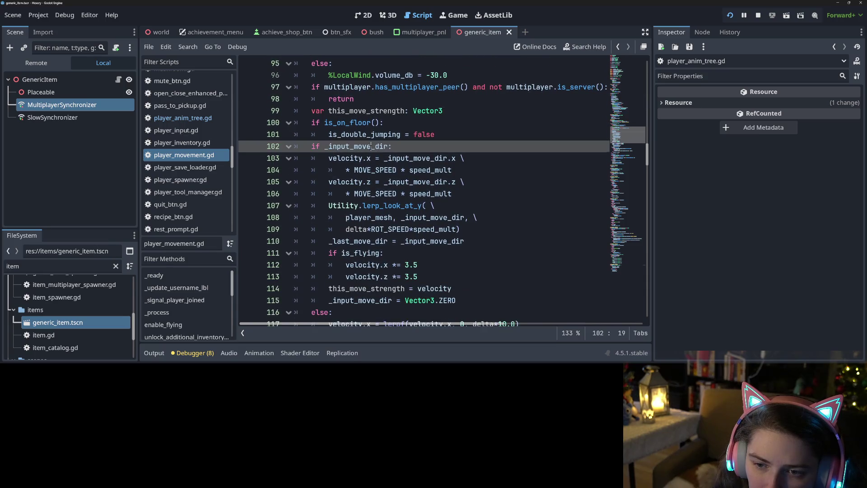
{"action": "scroll", "coordinate": [443, 189], "scroll_direction": "up", "scroll_amount": 10}
{"action": "scroll", "coordinate": [371, 190], "scroll_direction": "up", "scroll_amount": 9}
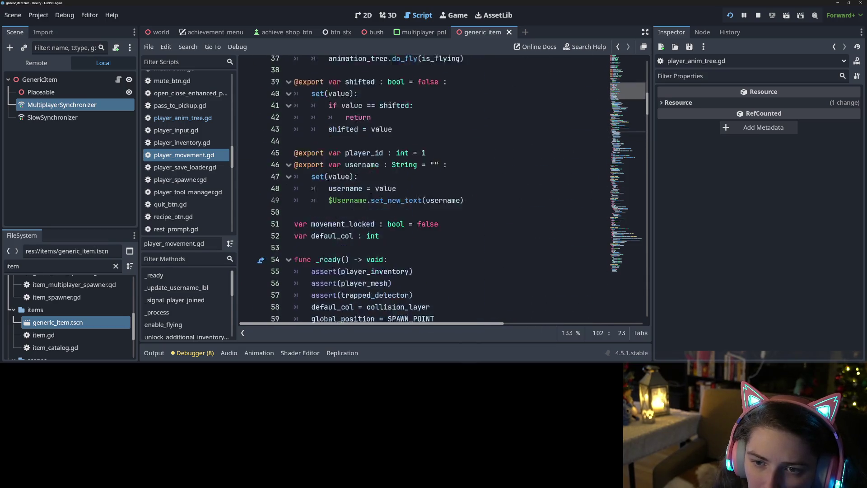
{"action": "double_click", "coordinate": [350, 253]}
- Review the flying and gravity code, highlighting uses of is_flying, ending at the exported variables
{"action": "scroll", "coordinate": [357, 239], "scroll_direction": "down", "scroll_amount": 17}
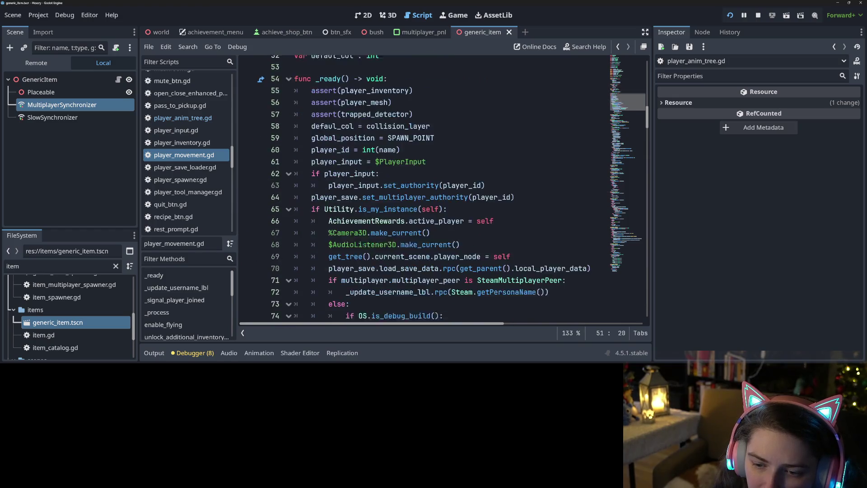
{"action": "scroll", "coordinate": [370, 226], "scroll_direction": "down", "scroll_amount": 16}
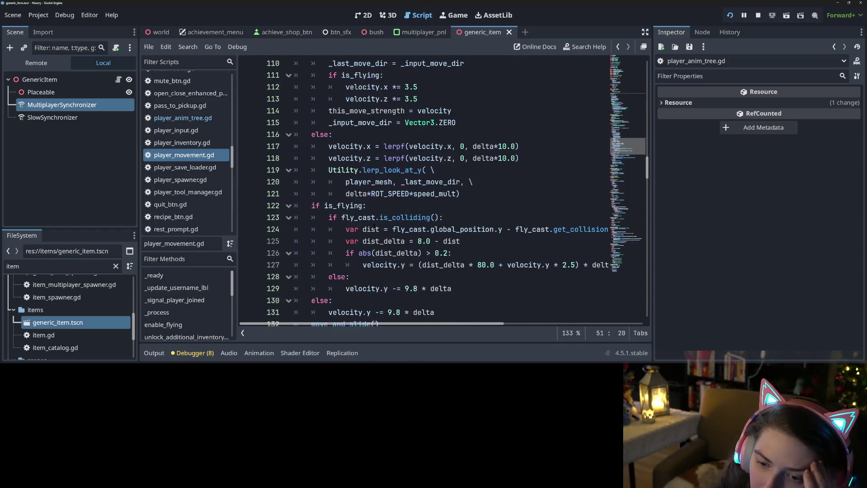
{"action": "scroll", "coordinate": [436, 255], "scroll_direction": "up", "scroll_amount": 5}
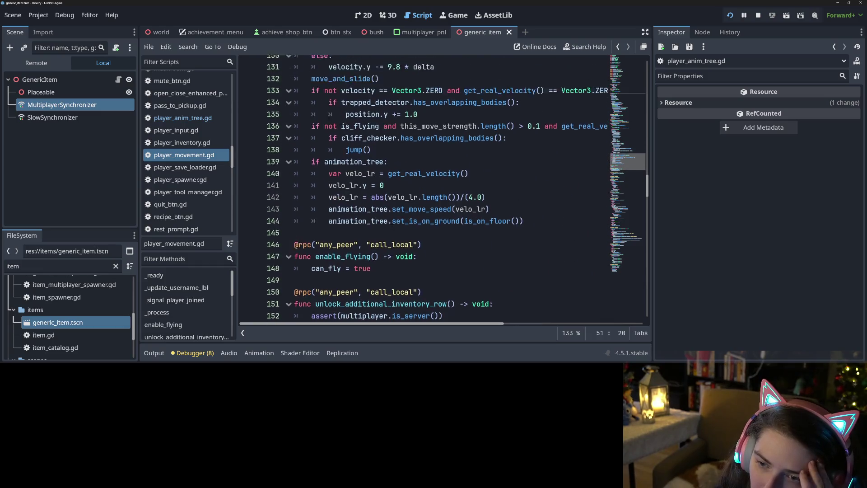
{"action": "scroll", "coordinate": [443, 319], "scroll_direction": "right", "scroll_amount": 8}
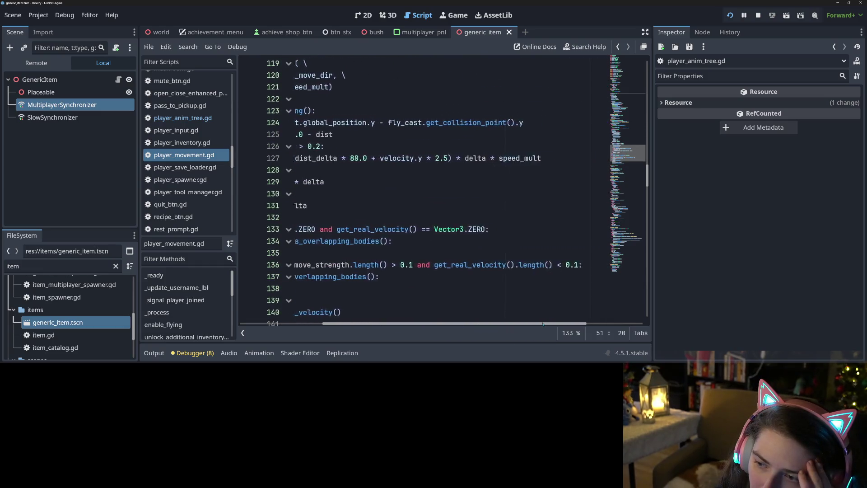
{"action": "scroll", "coordinate": [374, 305], "scroll_direction": "left", "scroll_amount": 8}
{"action": "scroll", "coordinate": [374, 306], "scroll_direction": "up", "scroll_amount": 9}
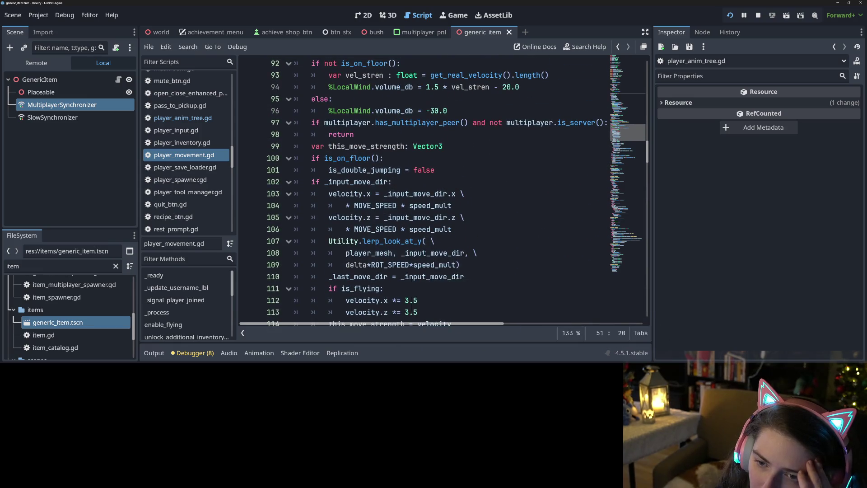
{"action": "scroll", "coordinate": [471, 260], "scroll_direction": "up", "scroll_amount": 3}
{"action": "scroll", "coordinate": [471, 260], "scroll_direction": "down", "scroll_amount": 5}
{"action": "scroll", "coordinate": [471, 261], "scroll_direction": "up", "scroll_amount": 3}
{"action": "scroll", "coordinate": [471, 261], "scroll_direction": "down", "scroll_amount": 8}
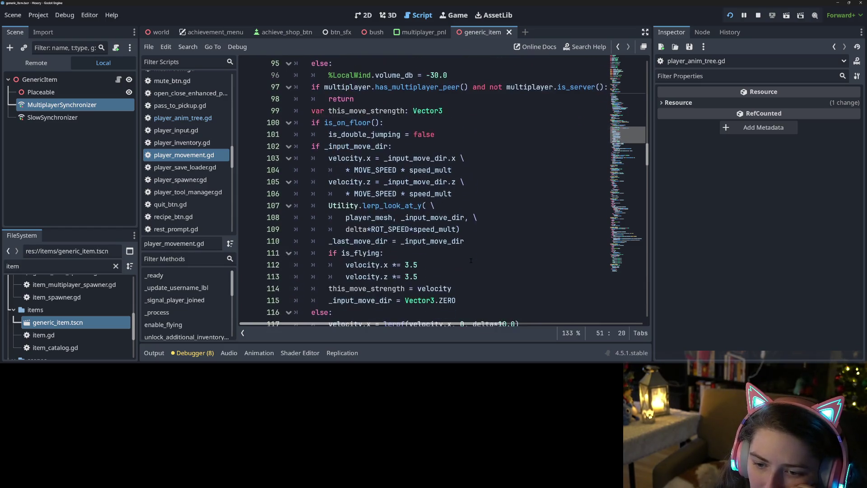
{"action": "scroll", "coordinate": [471, 261], "scroll_direction": "down", "scroll_amount": 2}
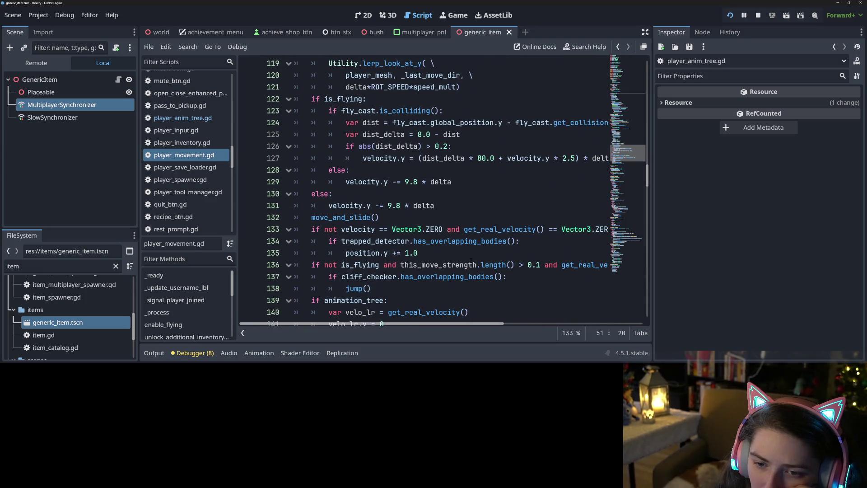
{"action": "double_click", "coordinate": [331, 100]}
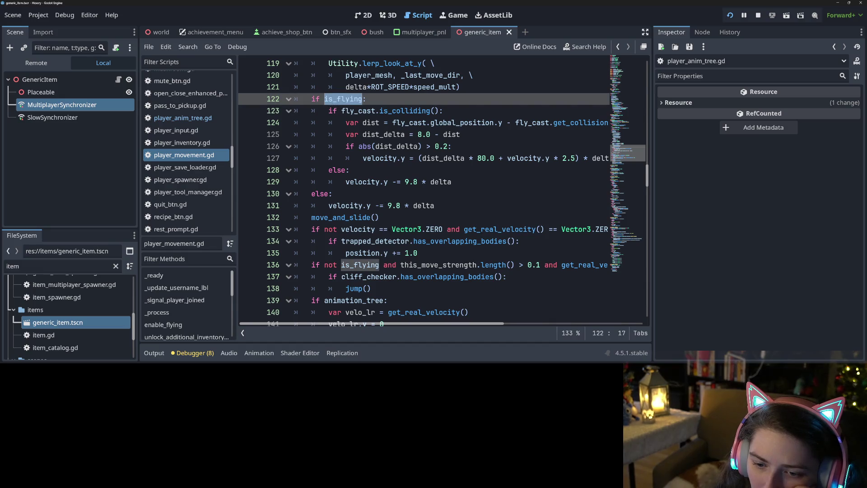
{"action": "scroll", "coordinate": [472, 261], "scroll_direction": "down", "scroll_amount": 3}
{"action": "scroll", "coordinate": [400, 228], "scroll_direction": "up", "scroll_amount": 2}
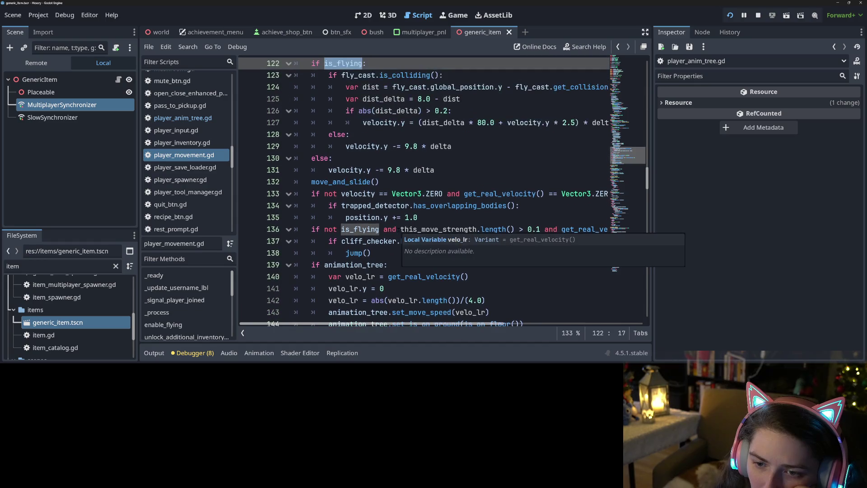
{"action": "scroll", "coordinate": [400, 228], "scroll_direction": "up", "scroll_amount": 14}
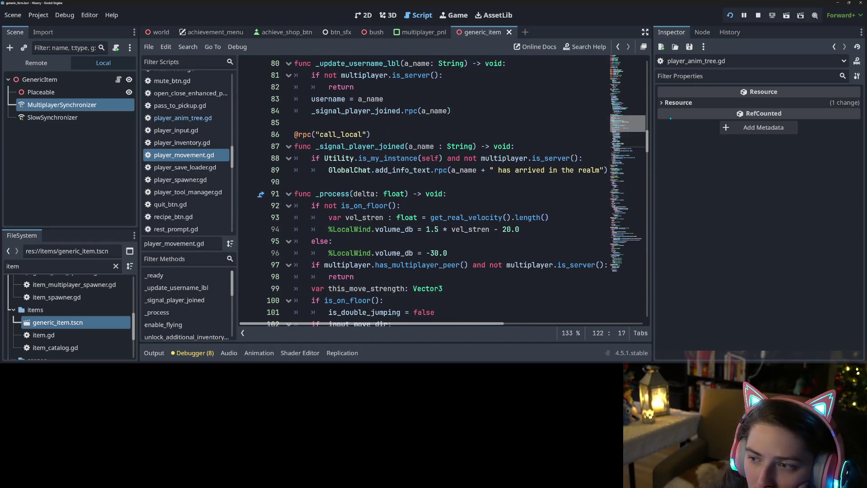
{"action": "scroll", "coordinate": [381, 235], "scroll_direction": "up", "scroll_amount": 13}
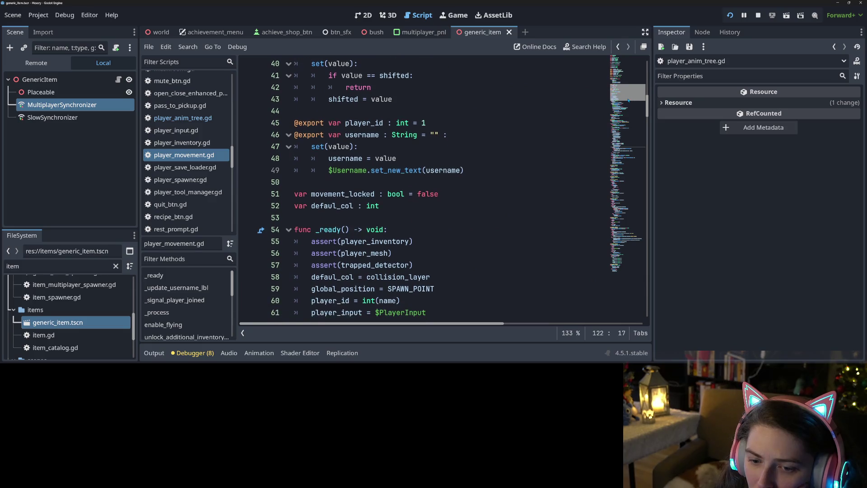
- Declare 'var disable_gravity : bool = false' below the defaul_col declaration
{"action": "left_click", "coordinate": [403, 202]}
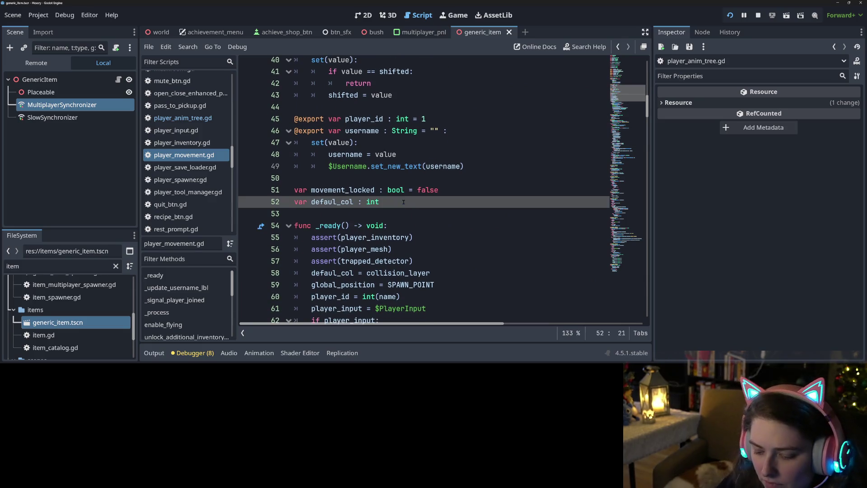
{"action": "key", "text": "Return"}
{"action": "type", "text": "var disb"}
{"action": "key", "text": "BackSpace"}
{"action": "type", "text": "able_g"}
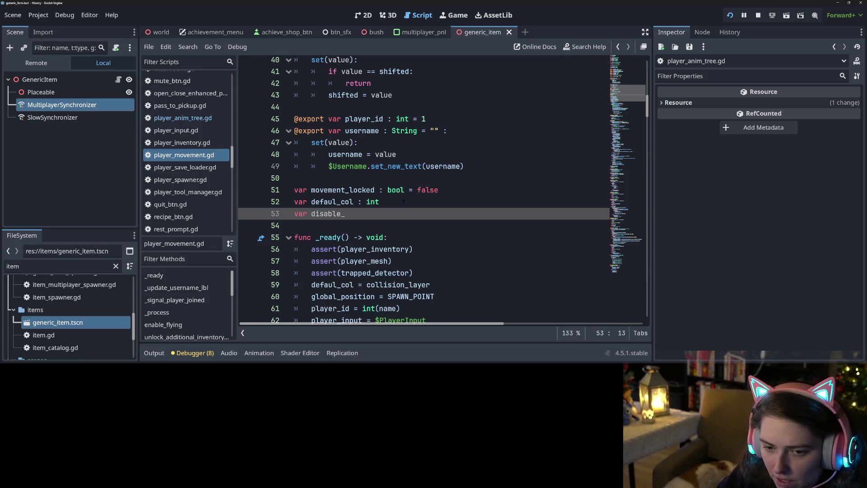
{"action": "type", "text": "rav : bool = false"}
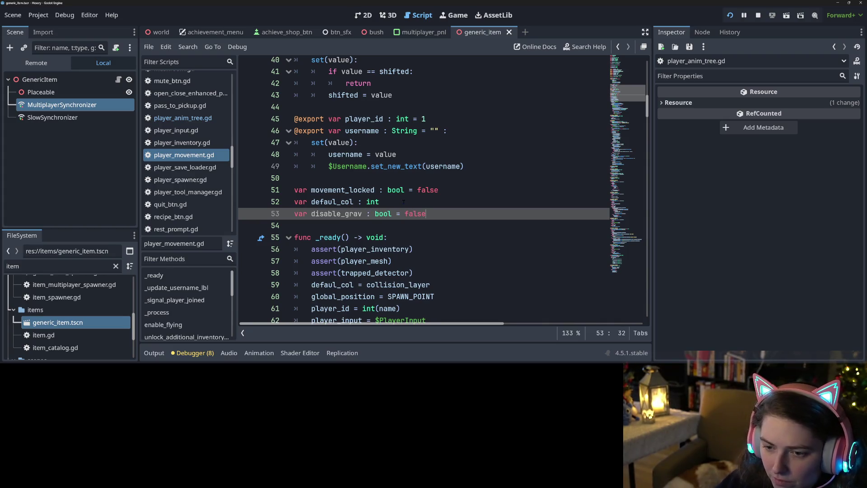
{"action": "key", "text": "ctrl+s"}
{"action": "double_click", "coordinate": [340, 214]}
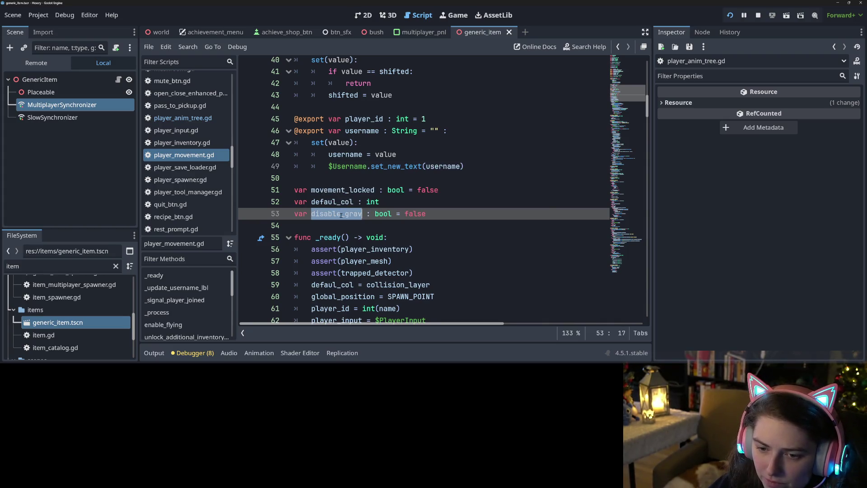
{"action": "left_click", "coordinate": [363, 214]}
{"action": "type", "text": "ity"}
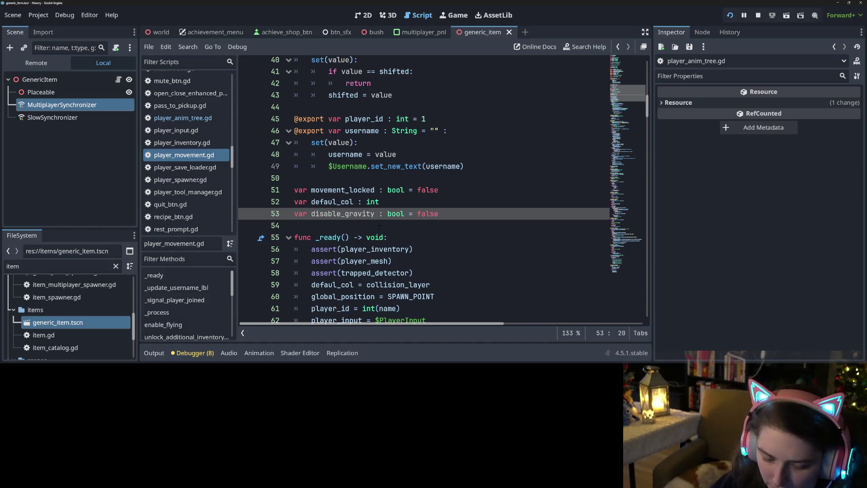
- Paste disable_gravity as the first line inside set_collisions
{"action": "double_click", "coordinate": [350, 214]}
{"action": "left_click_drag", "start_coordinate": [628, 93], "coordinate": [627, 267]}
{"action": "key", "text": "ctrl+c"}
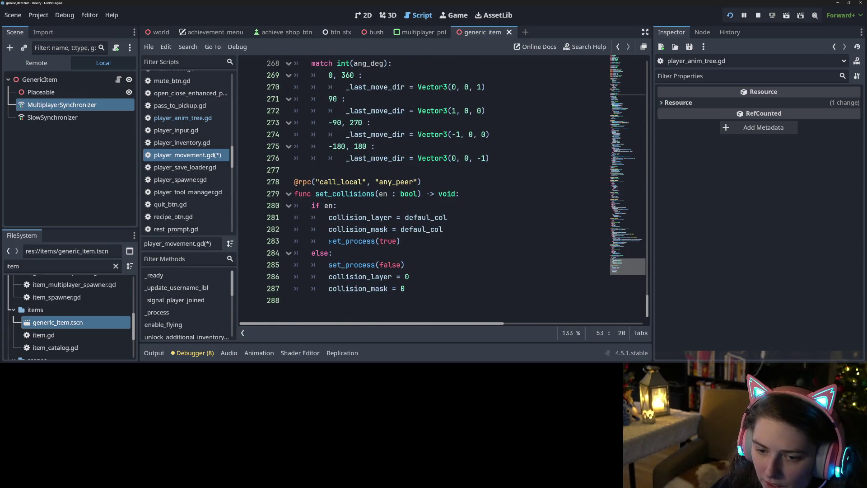
{"action": "left_click", "coordinate": [482, 198]}
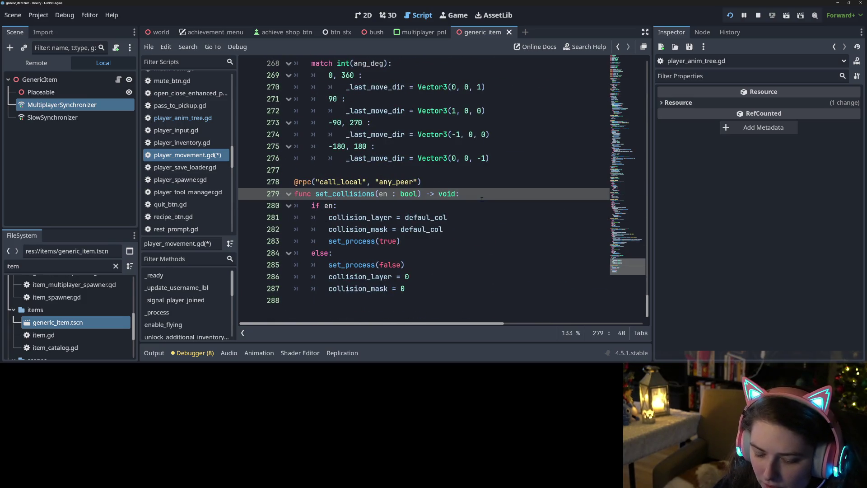
{"action": "key", "text": "Return"}
{"action": "key", "text": "ctrl+v"}
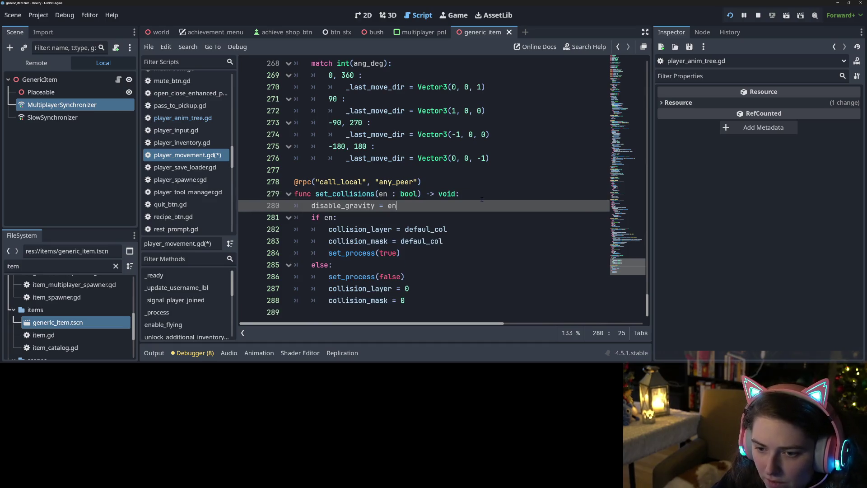
- Delete the set_process(true) and set_process(false) lines, then save the script
{"action": "left_click_drag", "start_coordinate": [401, 253], "coordinate": [292, 251]}
{"action": "key", "text": "ctrl+x"}
{"action": "key", "text": "BackSpace"}
{"action": "left_click_drag", "start_coordinate": [405, 265], "coordinate": [287, 266]}
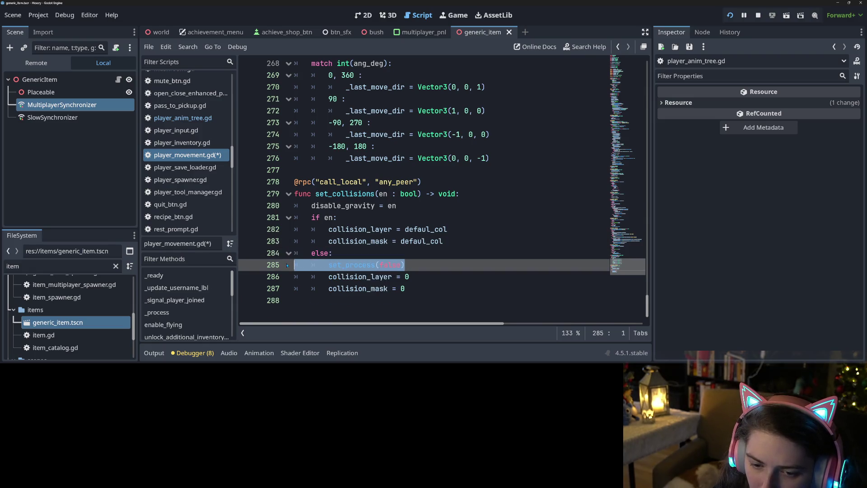
{"action": "key", "text": "ctrl+x"}
{"action": "key", "text": "BackSpace"}
{"action": "left_click", "coordinate": [403, 205]}
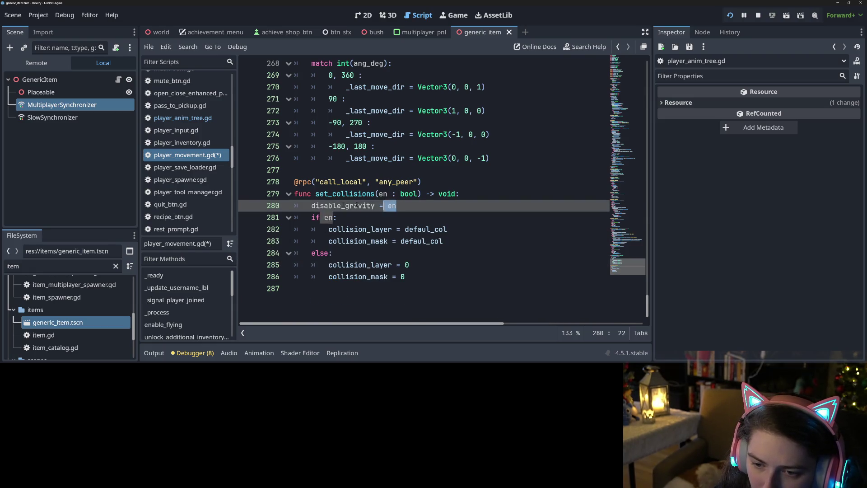
{"action": "double_click", "coordinate": [331, 206]}
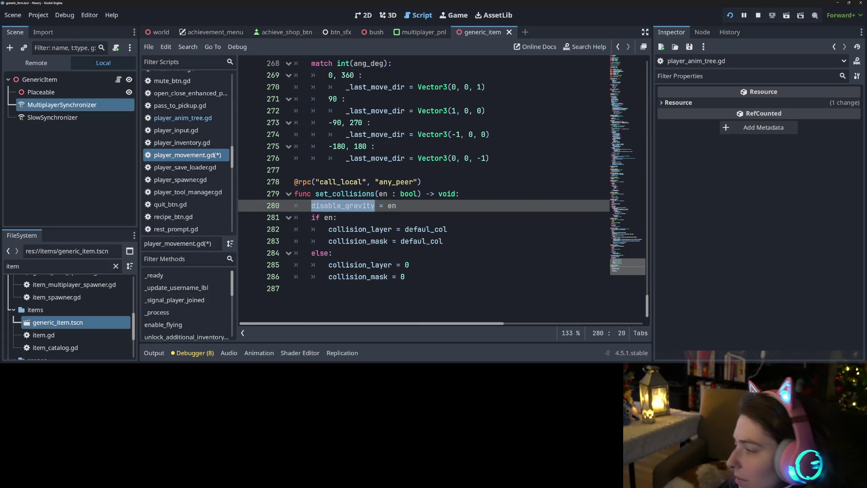
{"action": "key", "text": "ctrl+s"}
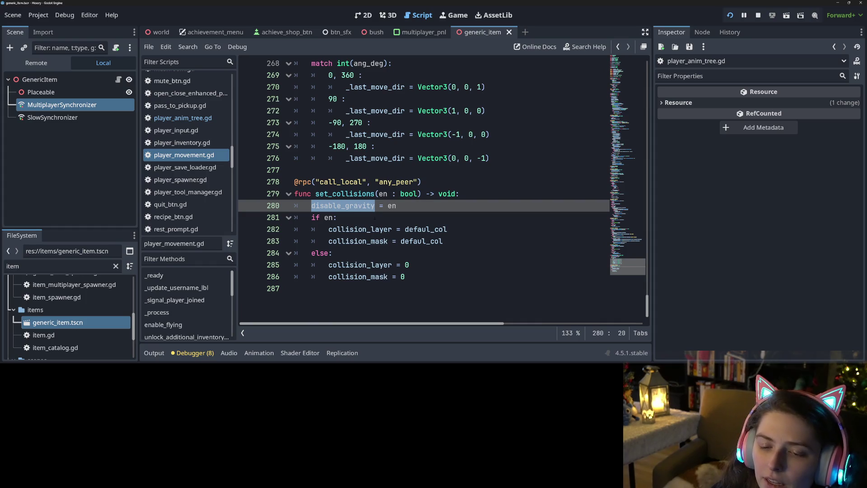
{"action": "scroll", "coordinate": [424, 190], "scroll_direction": "up", "scroll_amount": 10}
- Add 'if disable_gravity:' with 'velocity.y = 0' just above move_and_slide(), then save
{"action": "scroll", "coordinate": [425, 190], "scroll_direction": "down", "scroll_amount": 2}
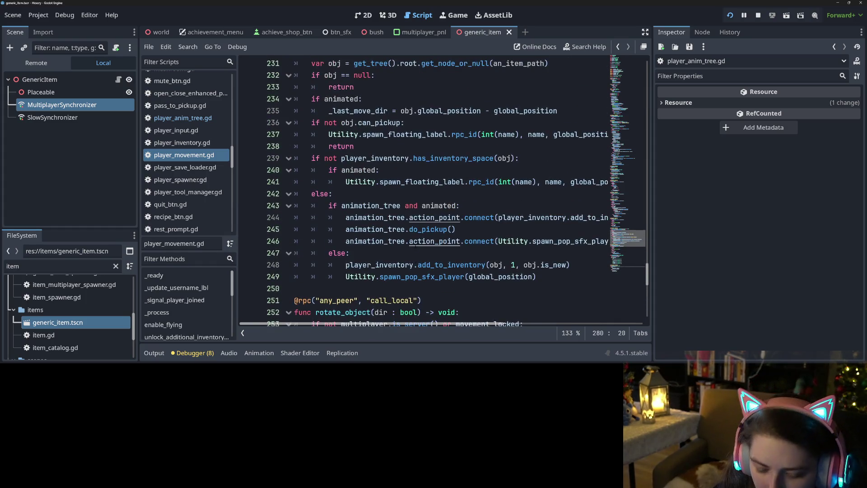
{"action": "scroll", "coordinate": [415, 244], "scroll_direction": "up", "scroll_amount": 12}
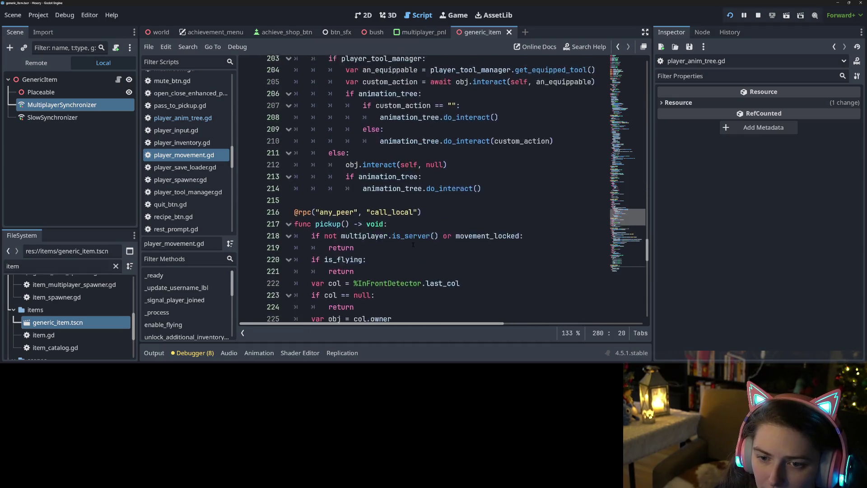
{"action": "scroll", "coordinate": [415, 244], "scroll_direction": "up", "scroll_amount": 5}
{"action": "scroll", "coordinate": [413, 244], "scroll_direction": "up", "scroll_amount": 6}
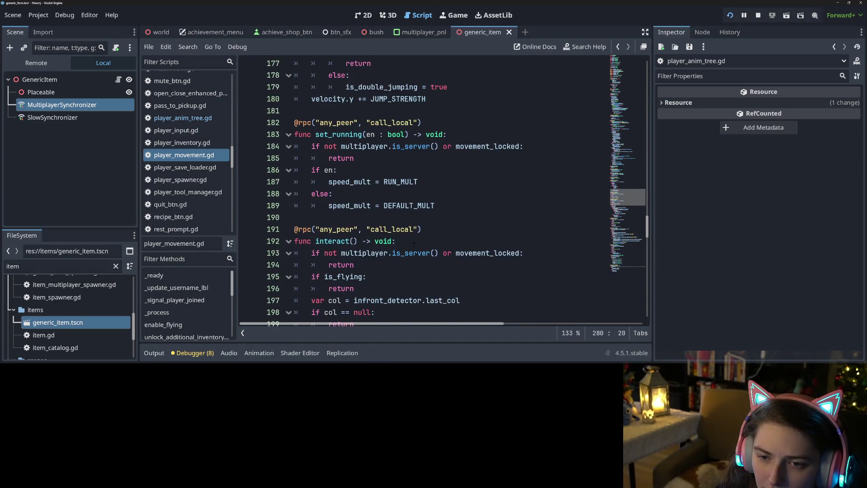
{"action": "scroll", "coordinate": [413, 244], "scroll_direction": "up", "scroll_amount": 11}
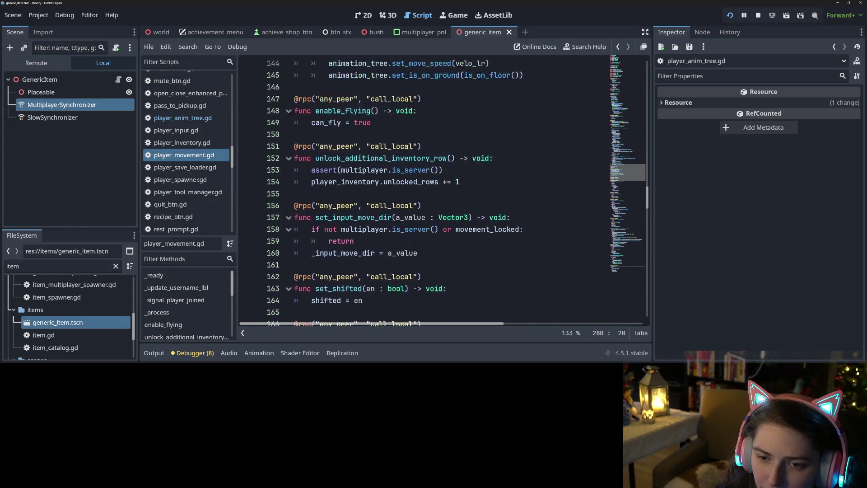
{"action": "scroll", "coordinate": [414, 244], "scroll_direction": "up", "scroll_amount": 1}
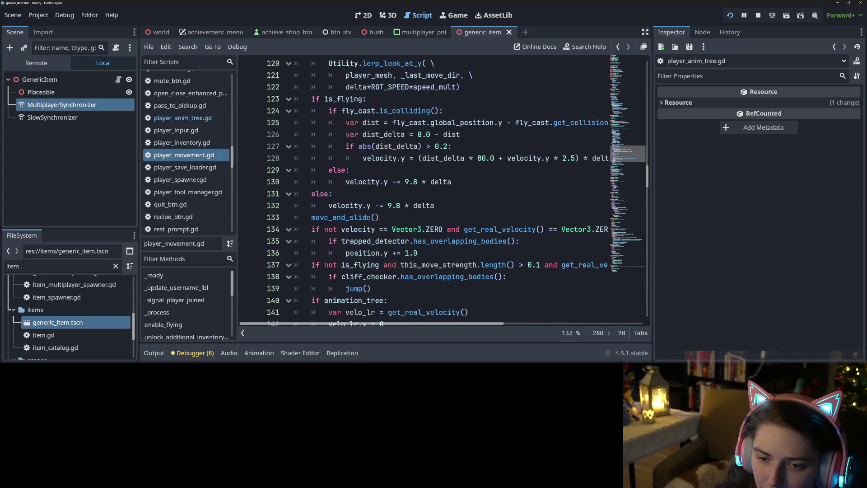
{"action": "left_click", "coordinate": [312, 217]}
{"action": "key", "text": "ctrl+shift+Return"}
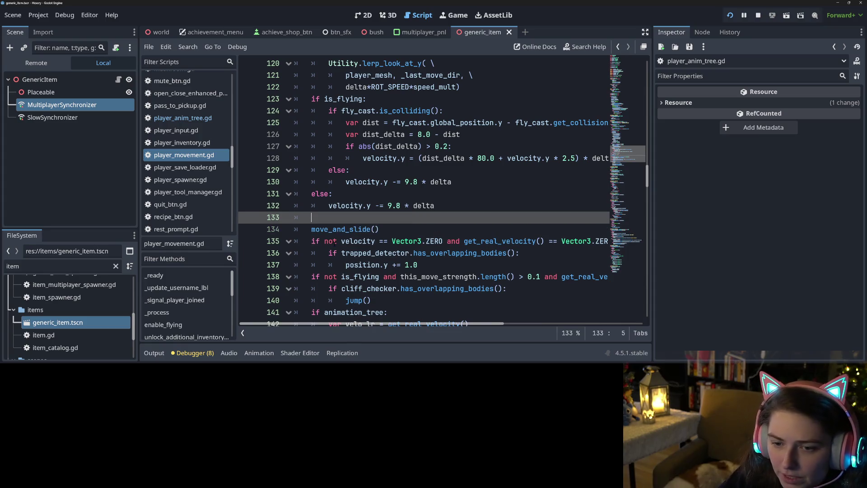
{"action": "type", "text": "disable_gravity:"}
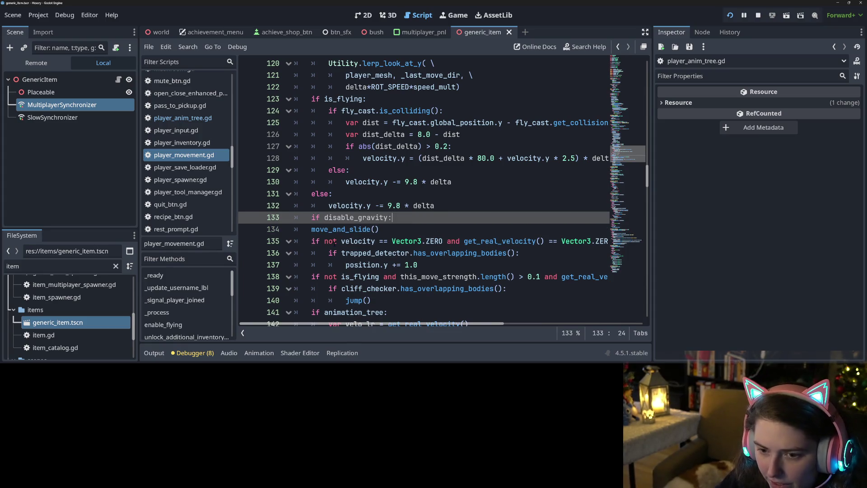
{"action": "key", "text": "Return"}
{"action": "type", "text": "ocity.y = 0"}
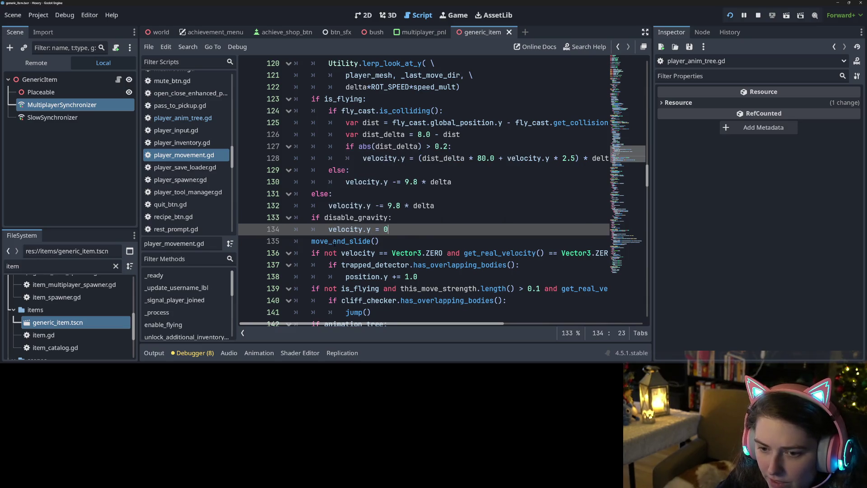
{"action": "key", "text": "ctrl+s"}
{"action": "left_click", "coordinate": [379, 241]}
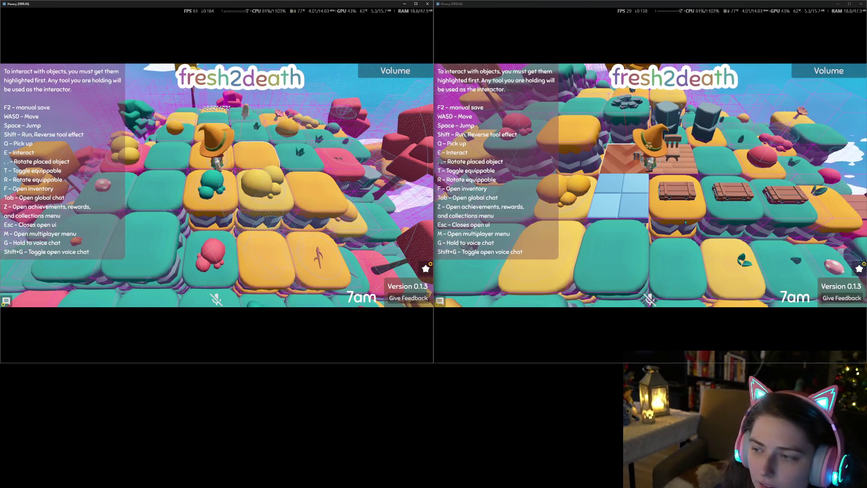
- Walk the right window's character across the wood floor to the bed, then return to the script
{"action": "left_click", "coordinate": [685, 222]}
{"action": "key", "text": "d"}
{"action": "key", "text": "e"}
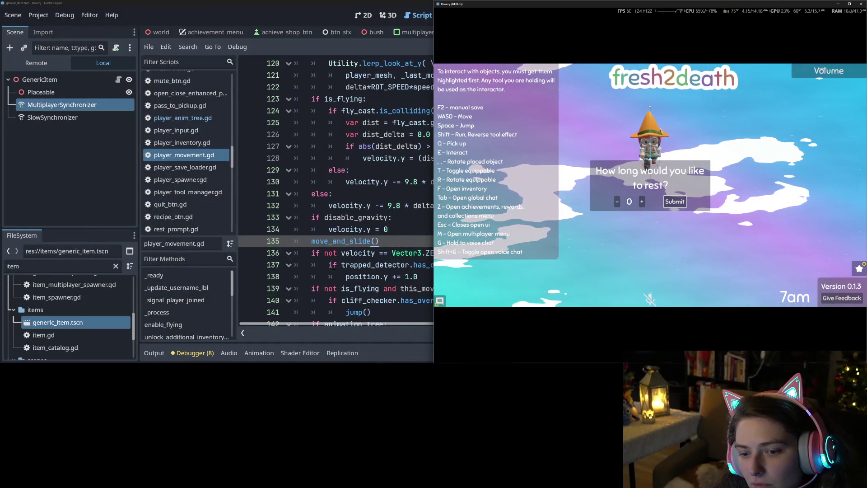
{"action": "left_click", "coordinate": [364, 264]}
{"action": "scroll", "coordinate": [198, 312], "scroll_direction": "down", "scroll_amount": 5}
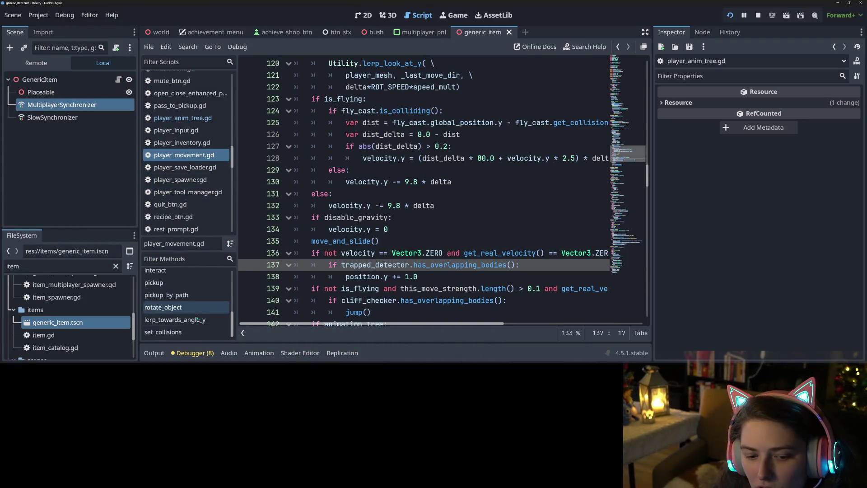
{"action": "left_click", "coordinate": [191, 333]}
{"action": "double_click", "coordinate": [367, 218]}
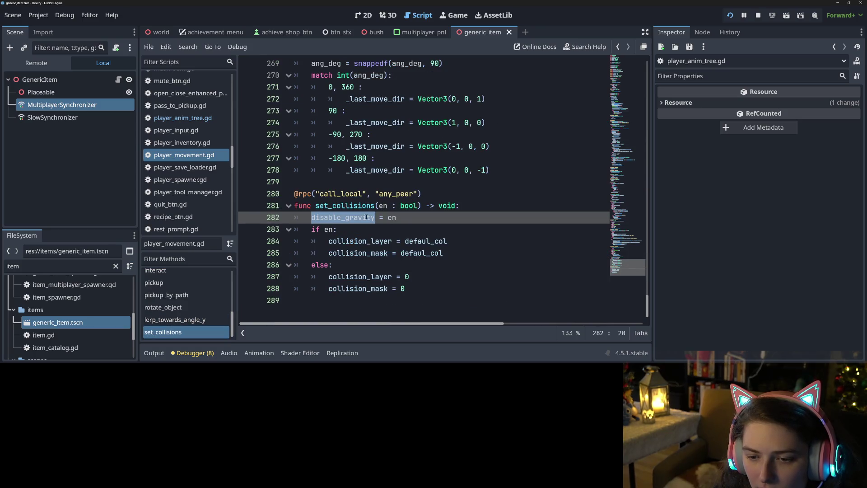
{"action": "mouse_move", "coordinate": [366, 218]}
{"action": "scroll", "coordinate": [365, 229], "scroll_direction": "up", "scroll_amount": 20}
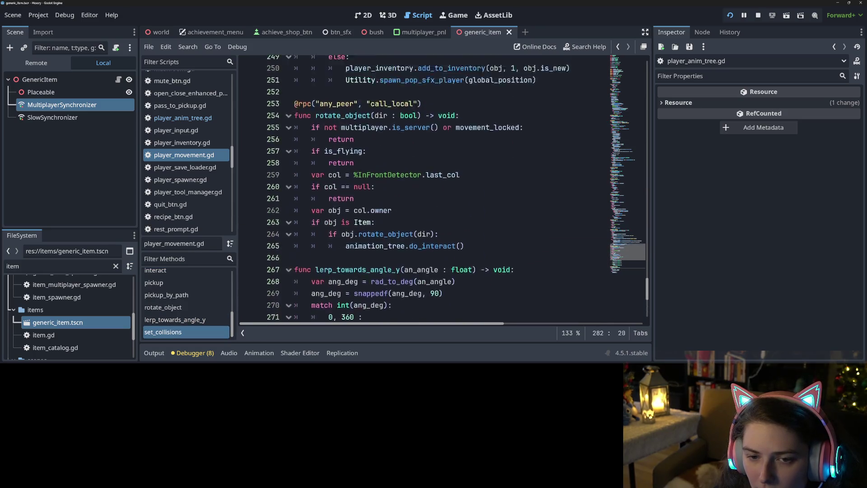
{"action": "scroll", "coordinate": [357, 231], "scroll_direction": "up", "scroll_amount": 10}
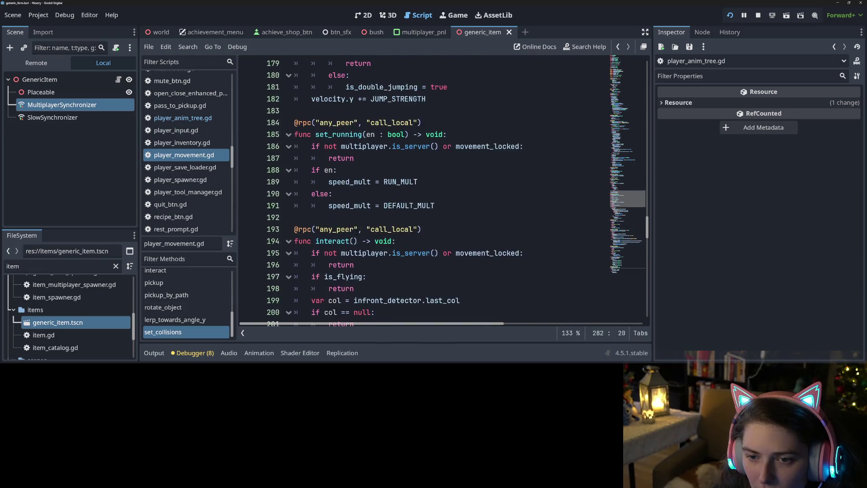
{"action": "scroll", "coordinate": [356, 231], "scroll_direction": "up", "scroll_amount": 14}
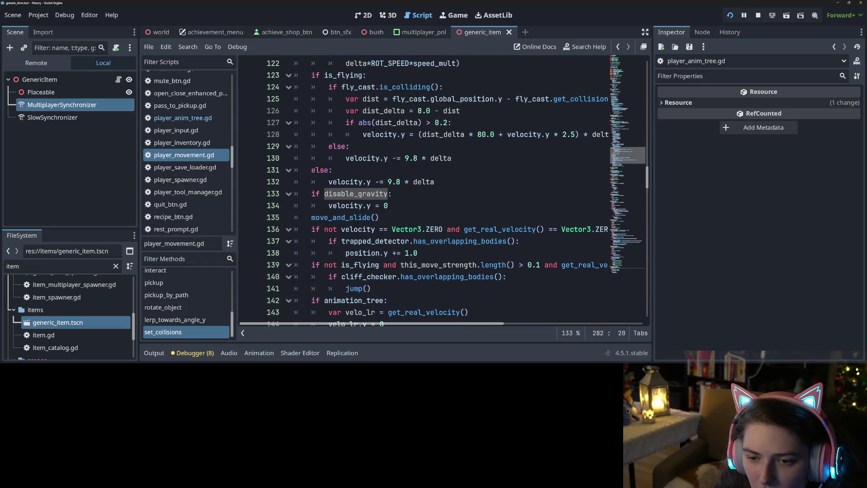
{"action": "double_click", "coordinate": [346, 206]}
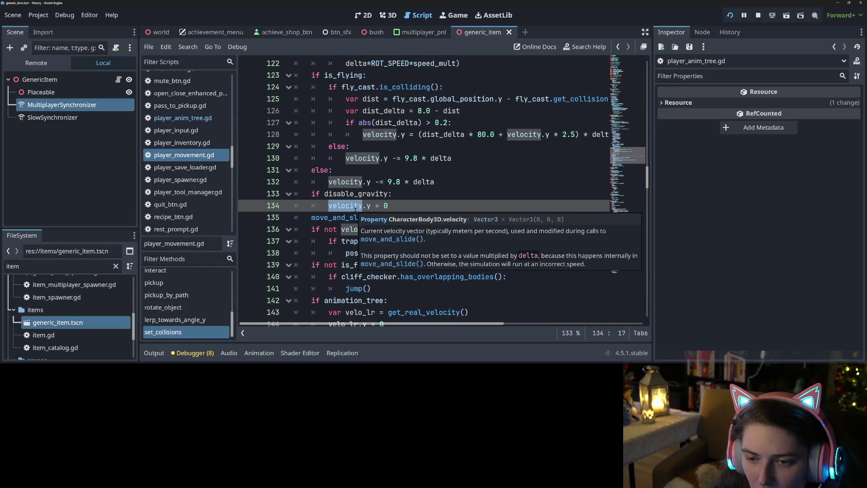
{"action": "left_click", "coordinate": [356, 206]}
{"action": "scroll", "coordinate": [355, 206], "scroll_direction": "up", "scroll_amount": 2}
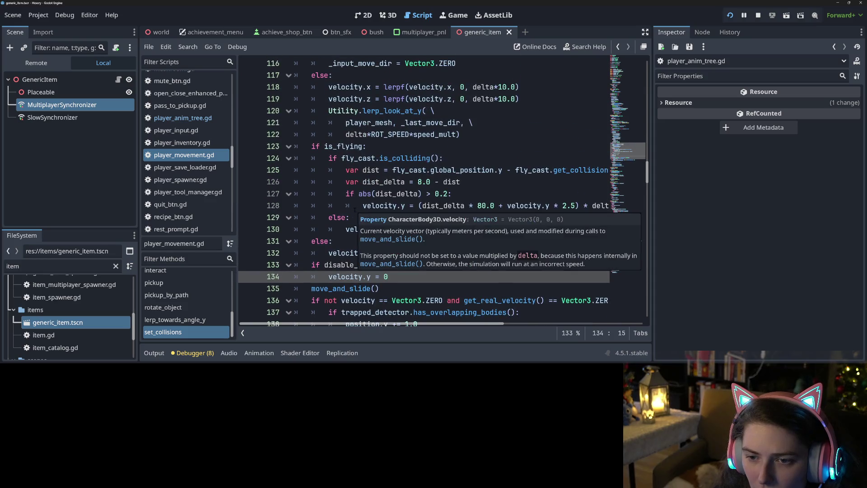
{"action": "double_click", "coordinate": [336, 267]}
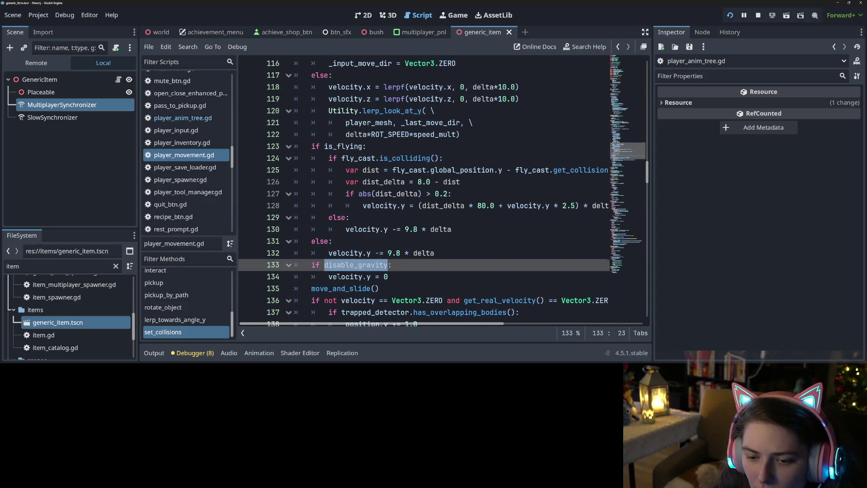
{"action": "double_click", "coordinate": [339, 276]}
{"action": "left_click", "coordinate": [398, 277]}
{"action": "scroll", "coordinate": [399, 276], "scroll_direction": "up", "scroll_amount": 2}
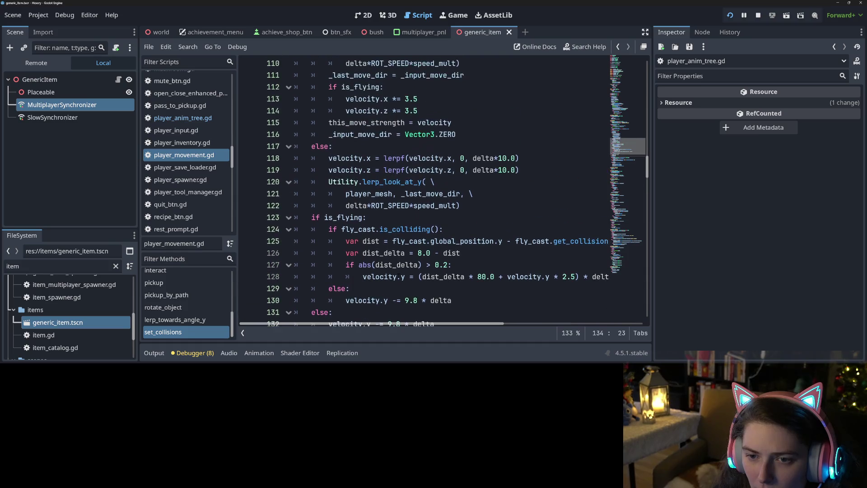
{"action": "scroll", "coordinate": [398, 276], "scroll_direction": "up", "scroll_amount": 3}
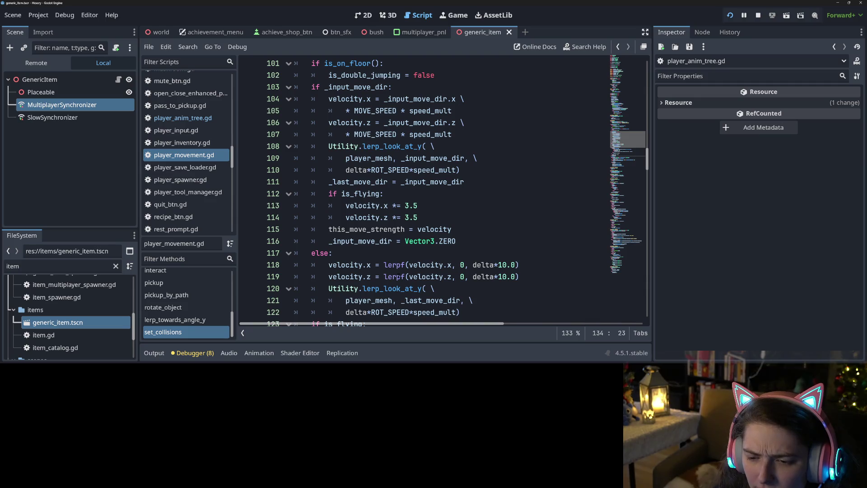
{"action": "scroll", "coordinate": [398, 276], "scroll_direction": "up", "scroll_amount": 4}
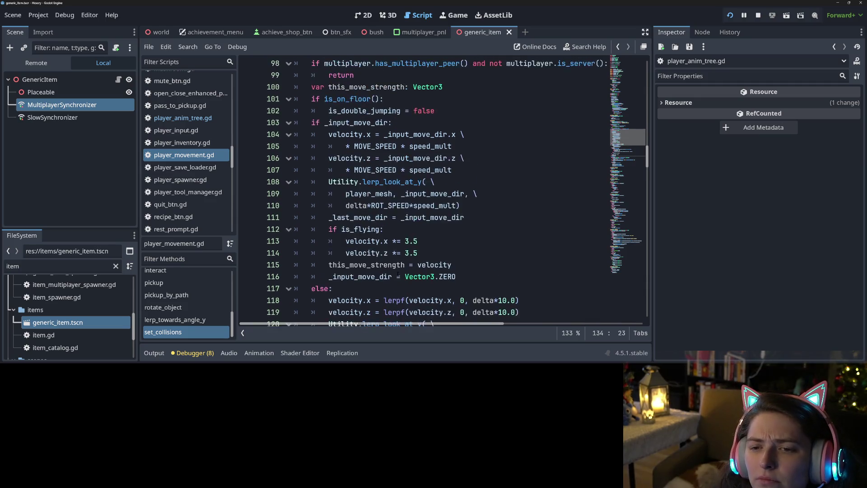
{"action": "scroll", "coordinate": [397, 274], "scroll_direction": "down", "scroll_amount": 8}
{"action": "scroll", "coordinate": [397, 272], "scroll_direction": "down", "scroll_amount": 20}
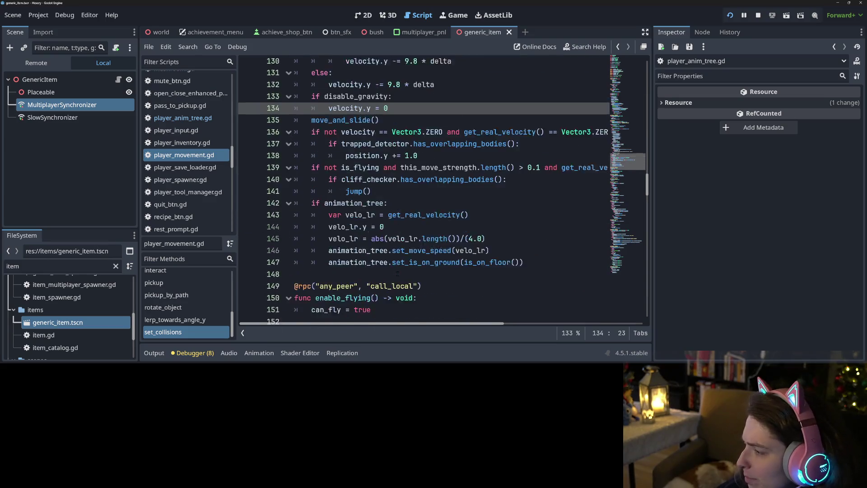
{"action": "scroll", "coordinate": [397, 273], "scroll_direction": "down", "scroll_amount": 20}
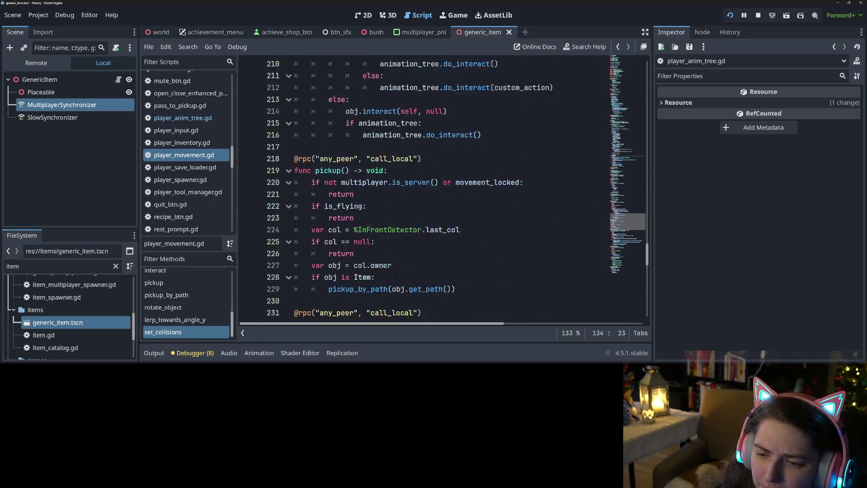
{"action": "left_click", "coordinate": [430, 275]}
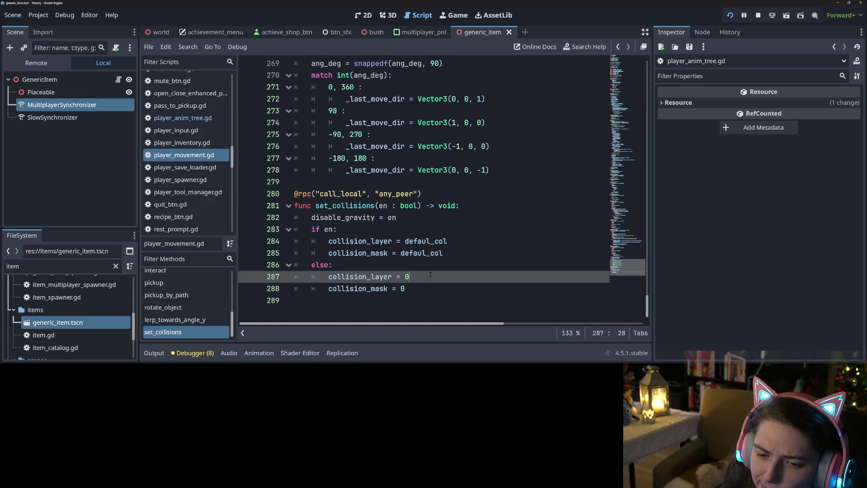
- Insert 'not' so set_collisions reads 'disable_gravity = not en', then switch to the game windows
{"action": "left_click", "coordinate": [375, 206]}
{"action": "left_click", "coordinate": [408, 222]}
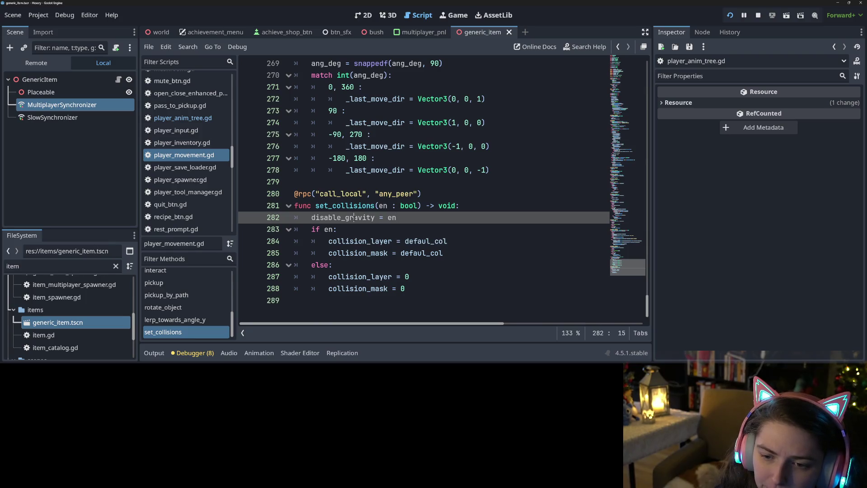
{"action": "double_click", "coordinate": [354, 217]}
{"action": "left_click", "coordinate": [400, 218]}
{"action": "type", "text": "not"}
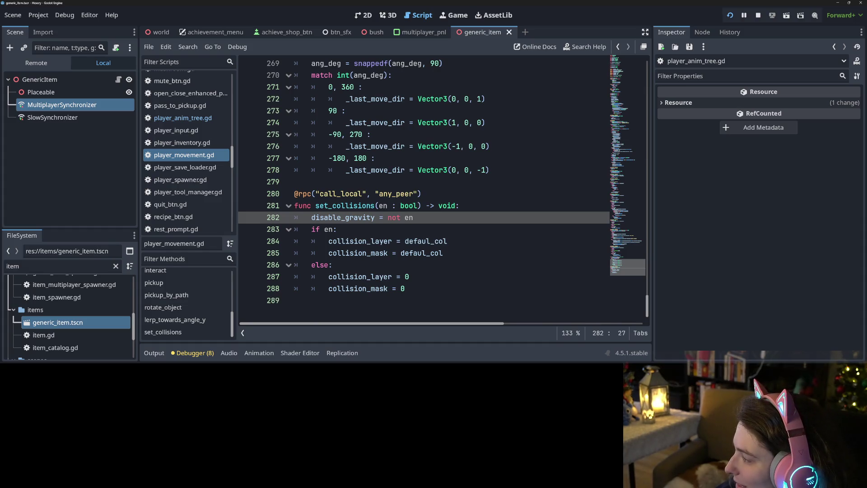
{"action": "key", "text": "alt+Tab"}
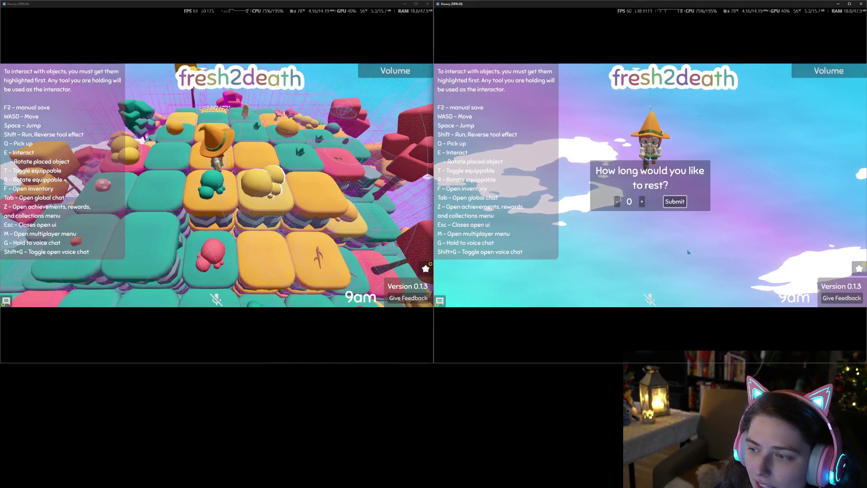
- In the right window, sit on the chair repeatedly, dismissing the rest prompt each time
{"action": "left_click", "coordinate": [674, 200]}
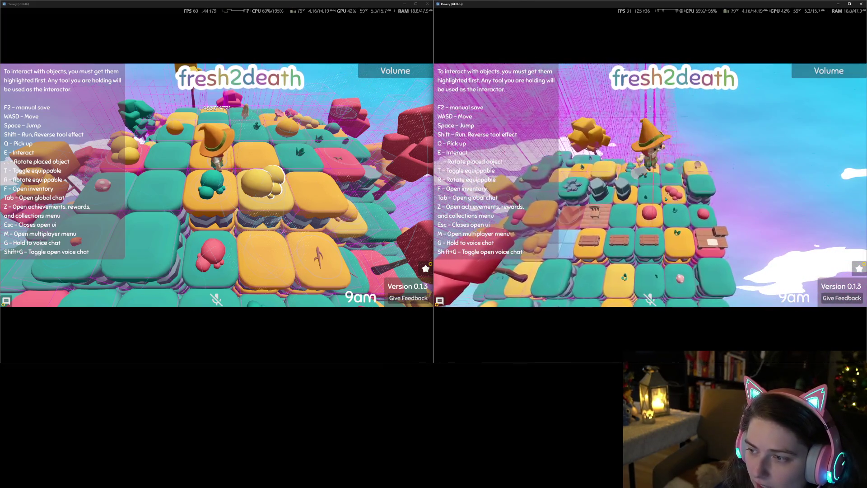
{"action": "key", "text": "e"}
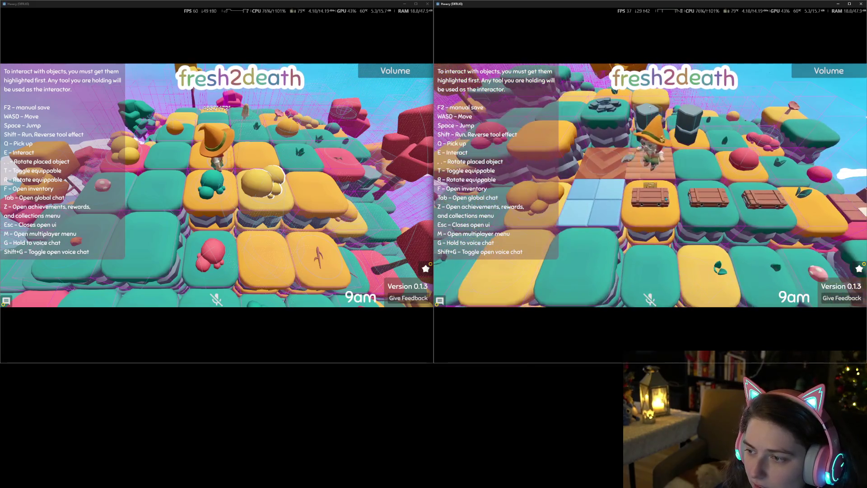
{"action": "left_click", "coordinate": [673, 204]}
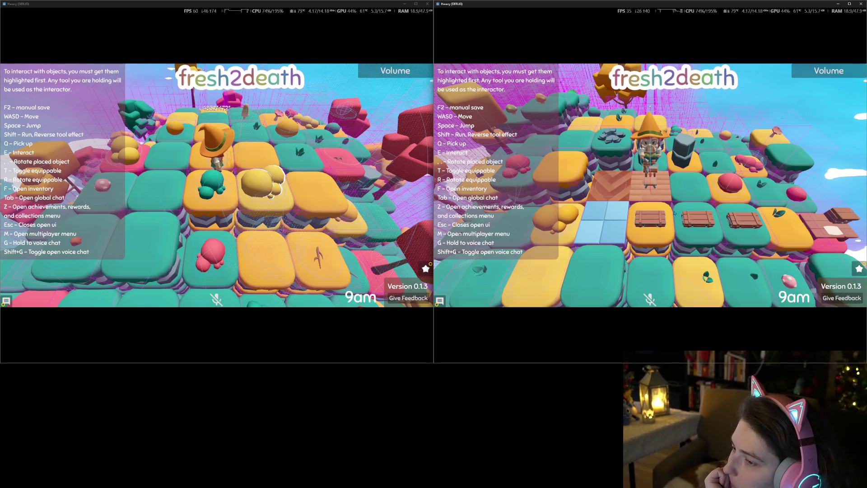
{"action": "key", "text": "e"}
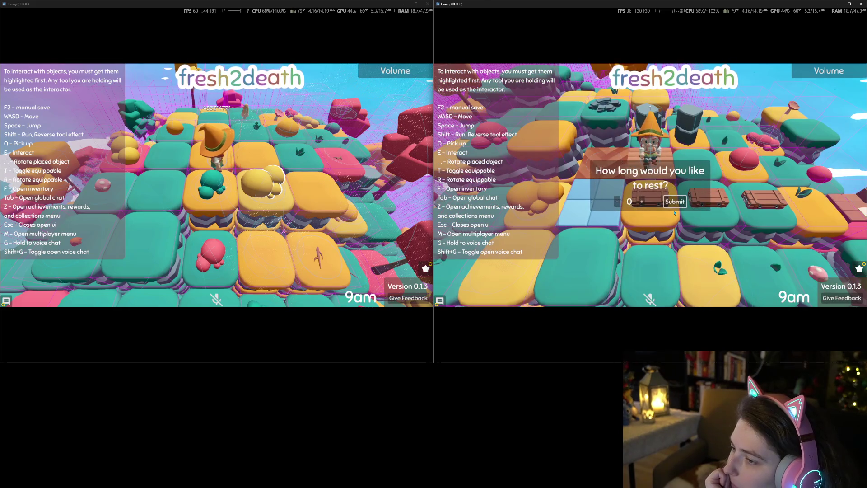
{"action": "key", "text": "Escape"}
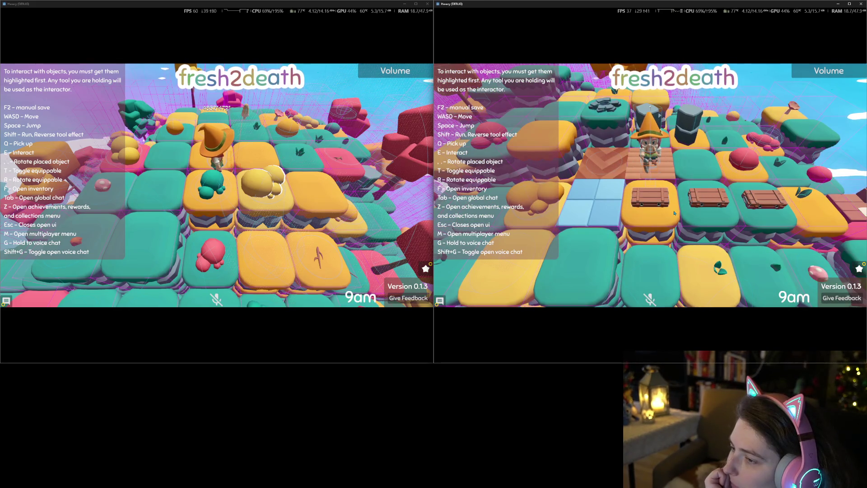
{"action": "key", "text": "d"}
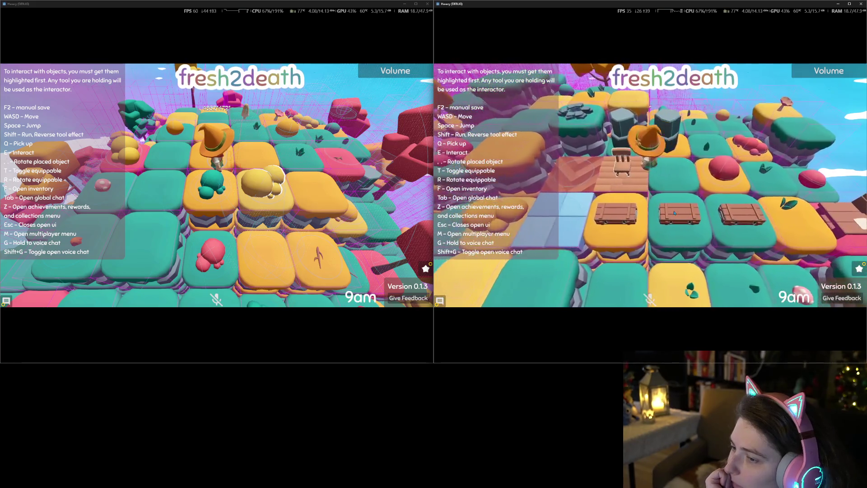
{"action": "key", "text": "a"}
{"action": "key", "text": "e"}
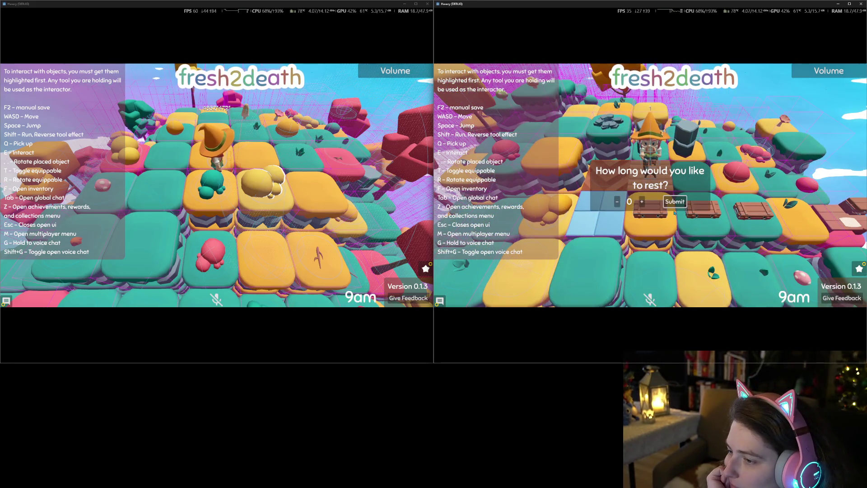
{"action": "key", "text": "Escape"}
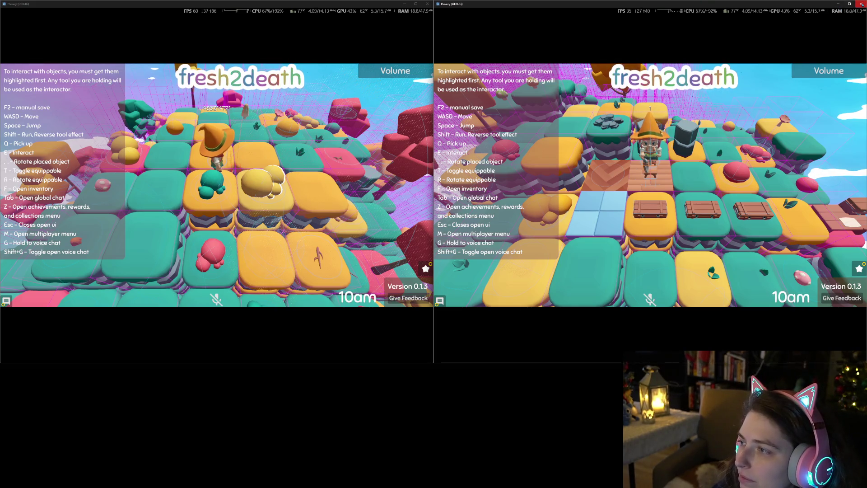
- Walk the left window's character left, right, toward and away from the camera
{"action": "left_click", "coordinate": [319, 153]}
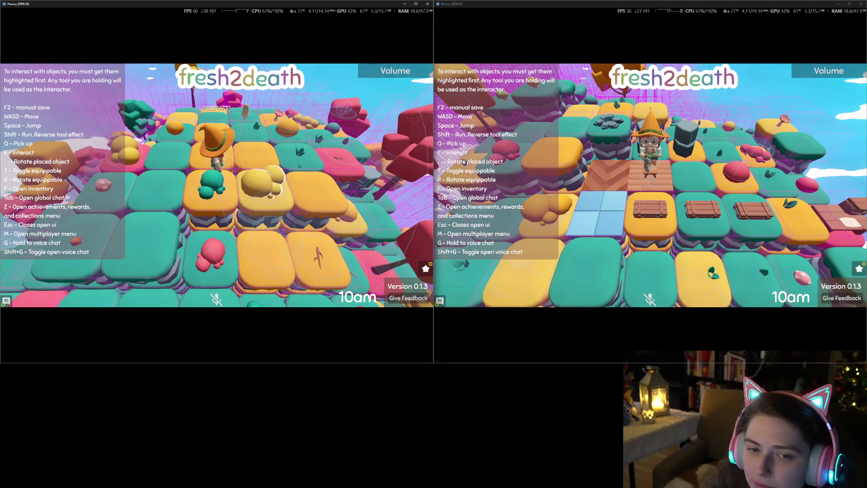
{"action": "scroll", "coordinate": [319, 153], "scroll_direction": "down", "scroll_amount": 5}
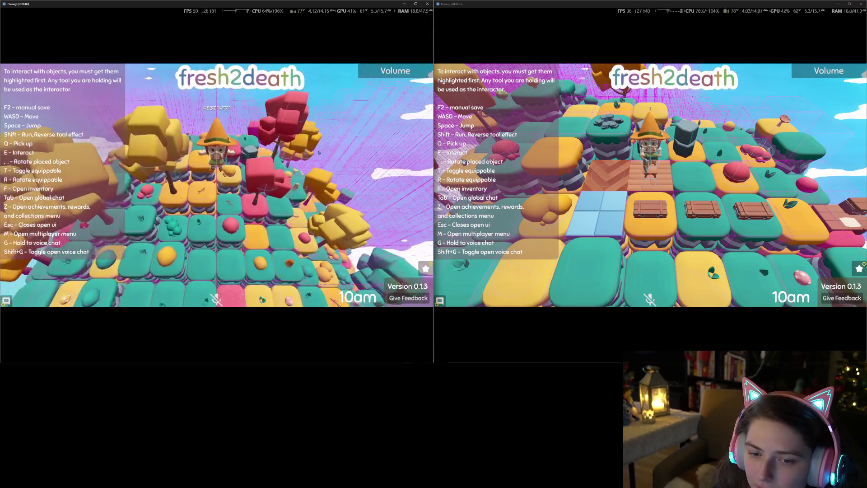
{"action": "scroll", "coordinate": [318, 153], "scroll_direction": "down", "scroll_amount": 3}
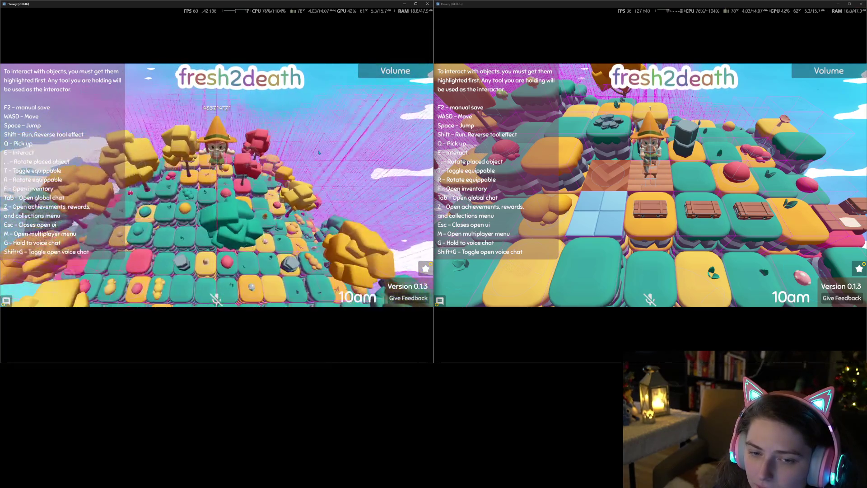
{"action": "scroll", "coordinate": [328, 149], "scroll_direction": "up", "scroll_amount": 3}
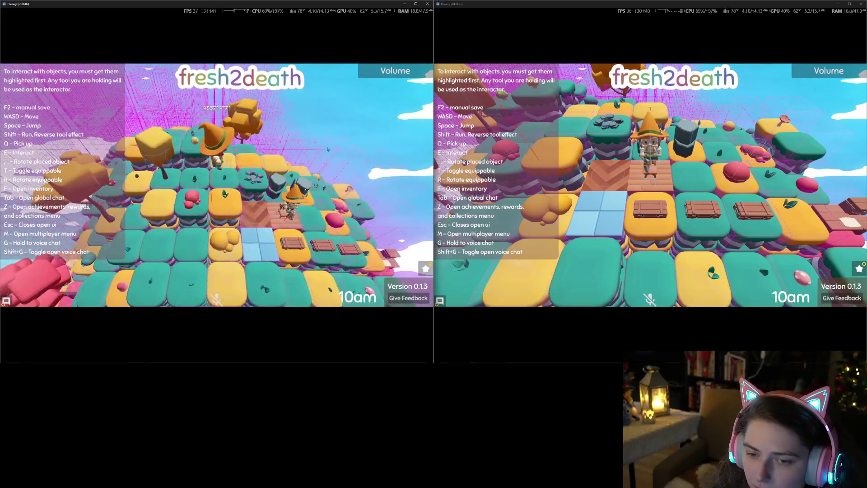
{"action": "scroll", "coordinate": [328, 150], "scroll_direction": "up", "scroll_amount": 3}
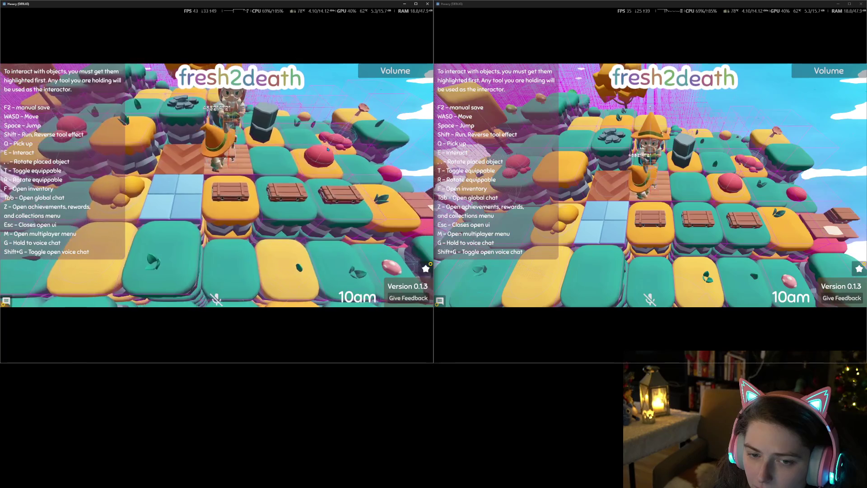
{"action": "key", "text": "d"}
{"action": "key", "text": "a"}
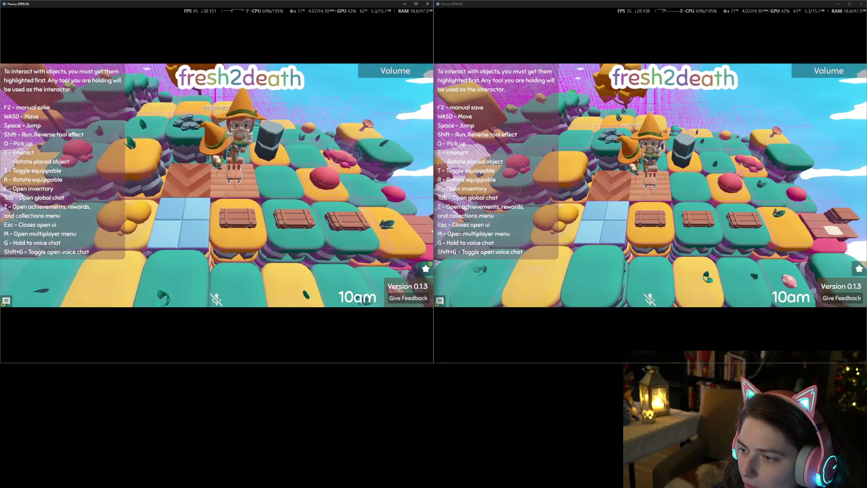
{"action": "scroll", "coordinate": [328, 150], "scroll_direction": "down", "scroll_amount": 3}
{"action": "key", "text": "s"}
{"action": "key", "text": "w"}
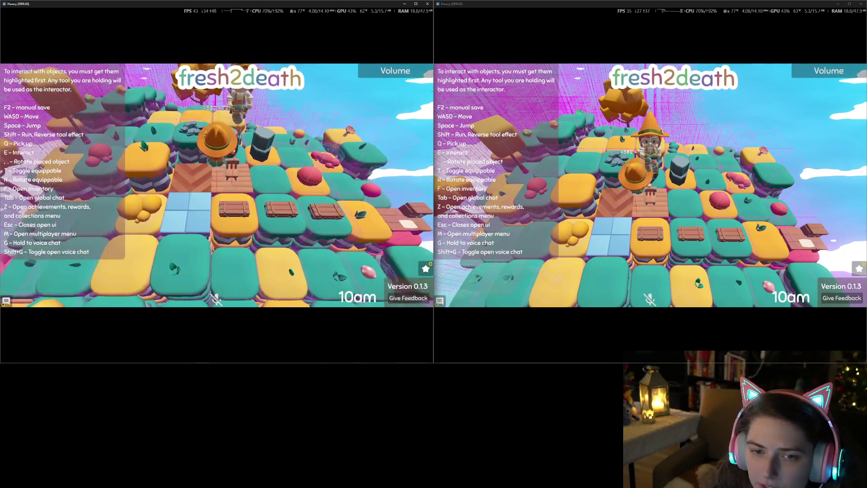
{"action": "scroll", "coordinate": [328, 150], "scroll_direction": "up", "scroll_amount": 3}
{"action": "key", "text": "s"}
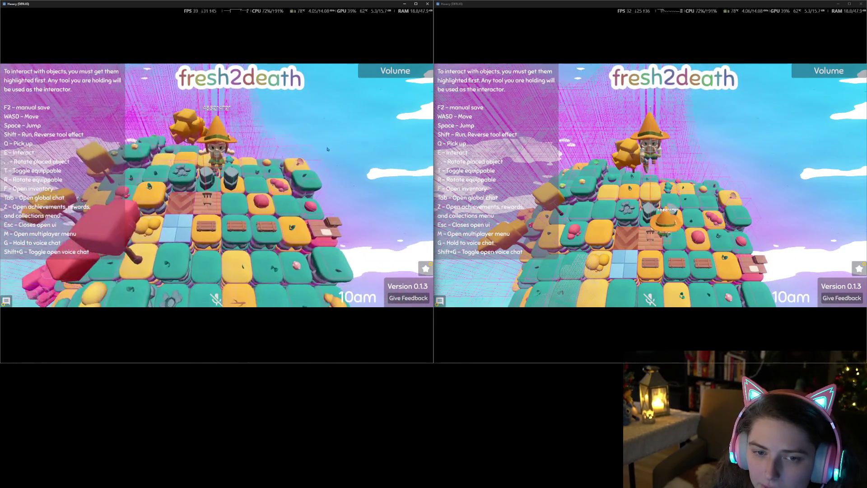
{"action": "key", "text": "w"}
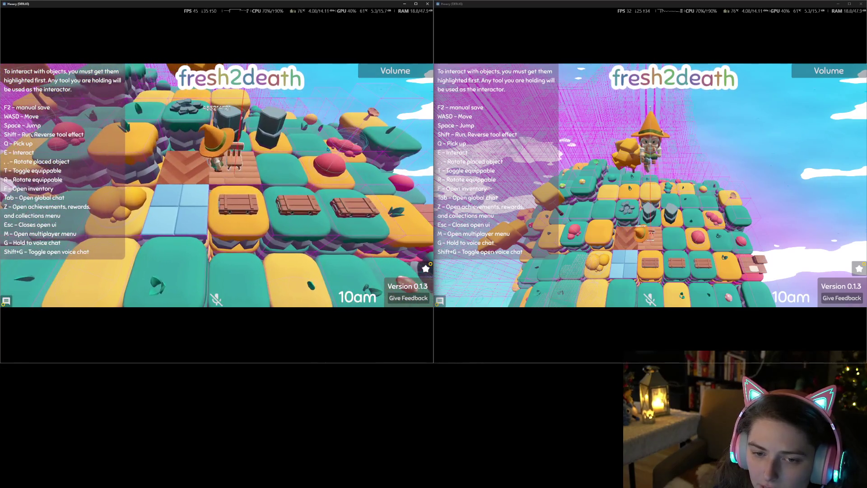
{"action": "scroll", "coordinate": [328, 150], "scroll_direction": "down", "scroll_amount": 3}
{"action": "scroll", "coordinate": [327, 150], "scroll_direction": "up", "scroll_amount": 3}
{"action": "key", "text": "s"}
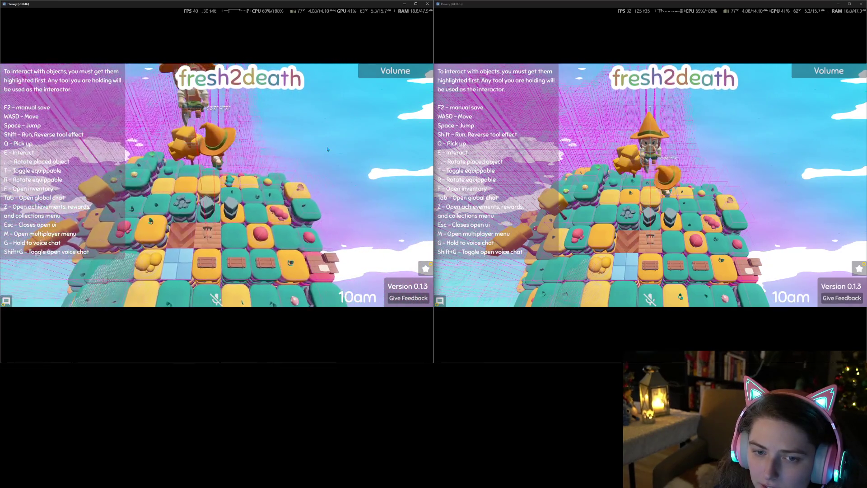
- Move the right character onto the wooden tile and close the right game window
{"action": "left_click", "coordinate": [683, 179]}
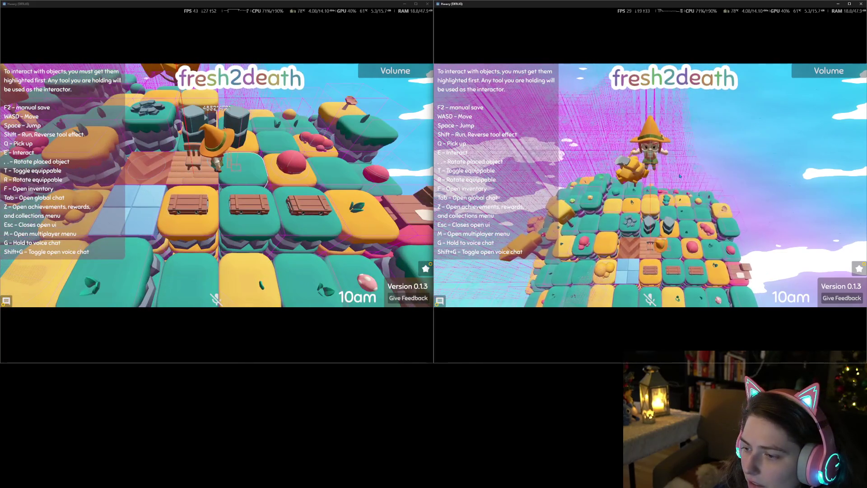
{"action": "scroll", "coordinate": [684, 178], "scroll_direction": "up", "scroll_amount": 3}
{"action": "key", "text": "s"}
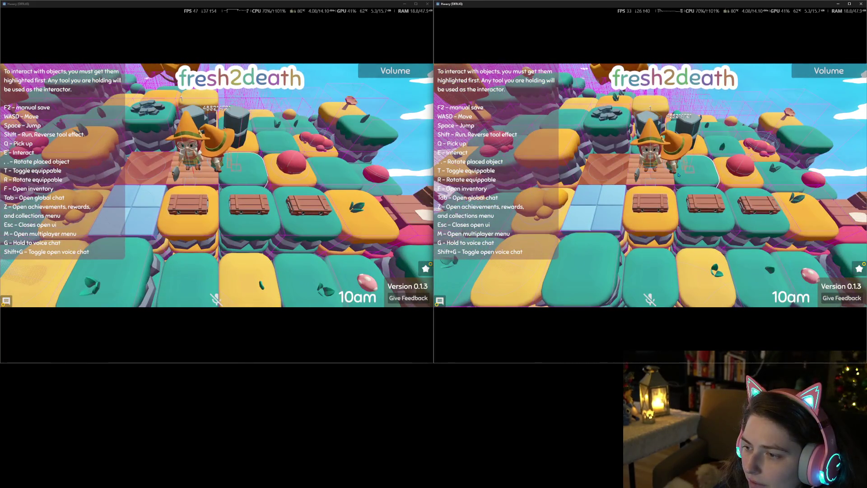
{"action": "left_click", "coordinate": [860, 3]}
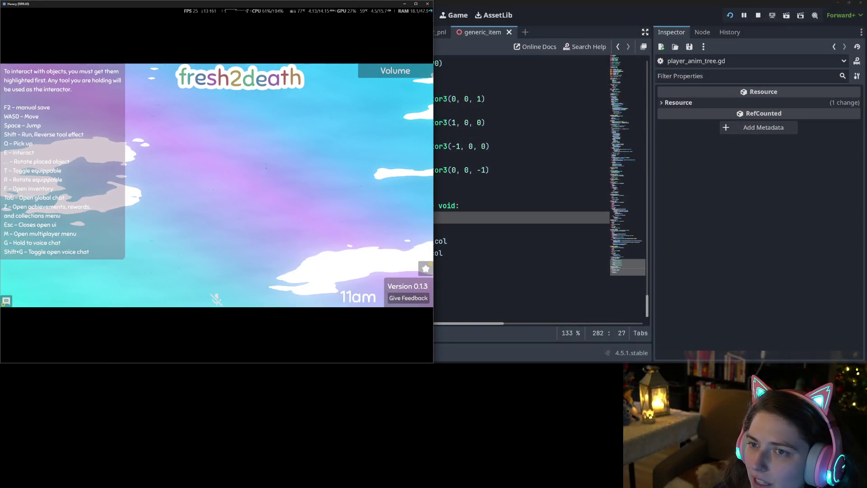
- Stop the game with F8 and review collision_layer, collision_mask and en uses in set_collisions
{"action": "key", "text": "F8"}
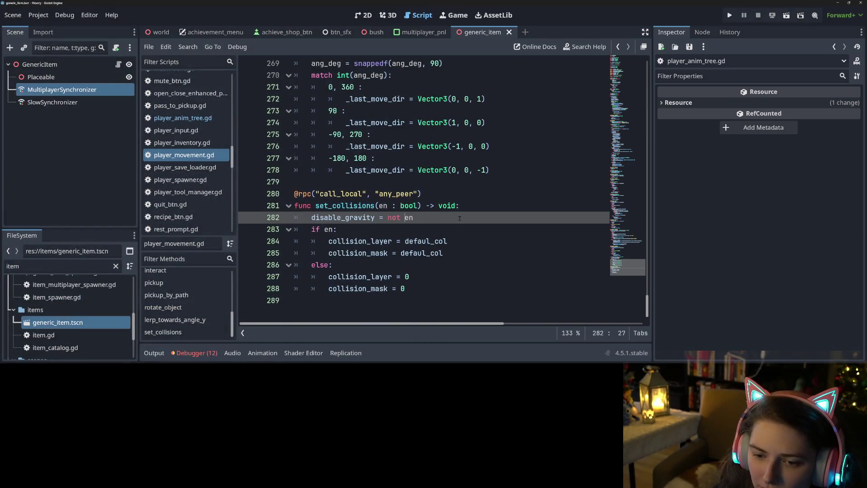
{"action": "left_click", "coordinate": [385, 253]}
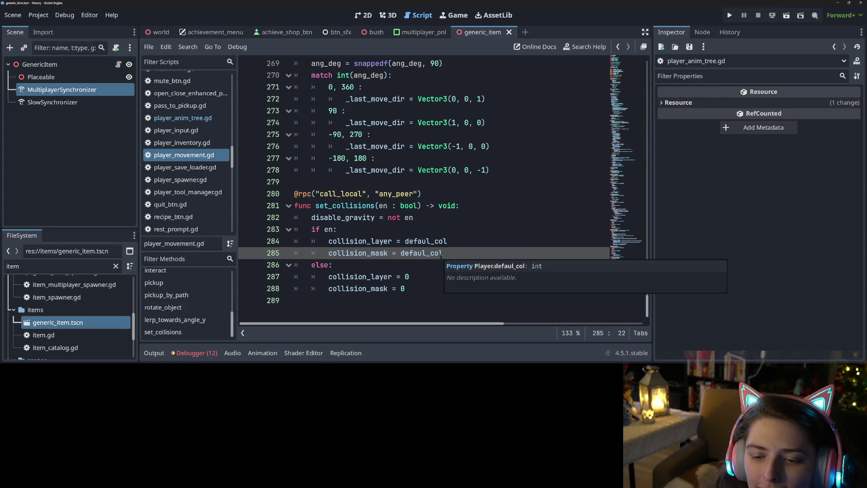
{"action": "double_click", "coordinate": [369, 242]}
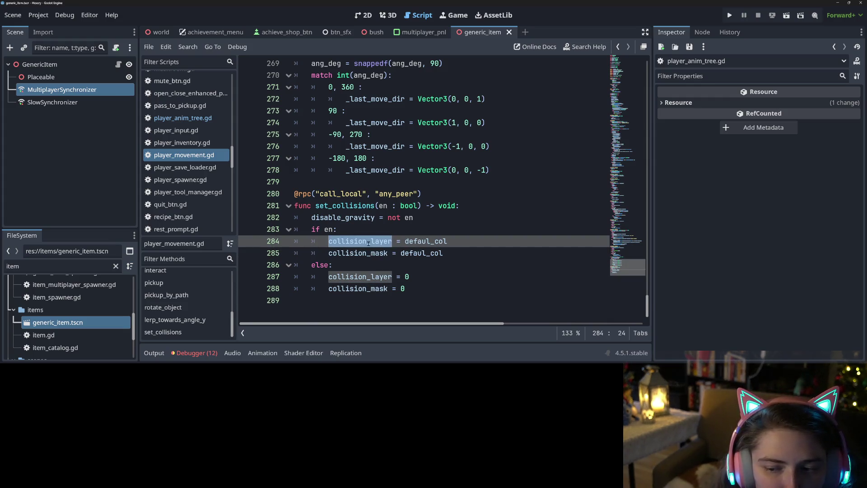
{"action": "double_click", "coordinate": [349, 276]}
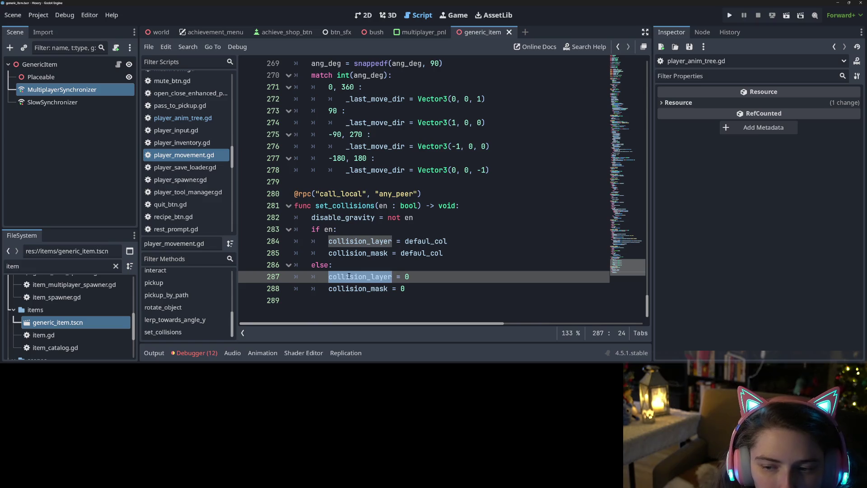
{"action": "double_click", "coordinate": [420, 219]}
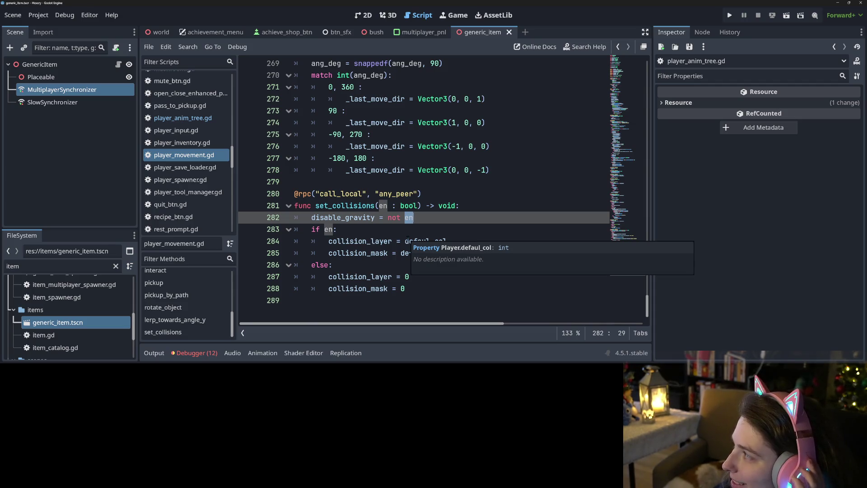
{"action": "left_click", "coordinate": [558, 220]}
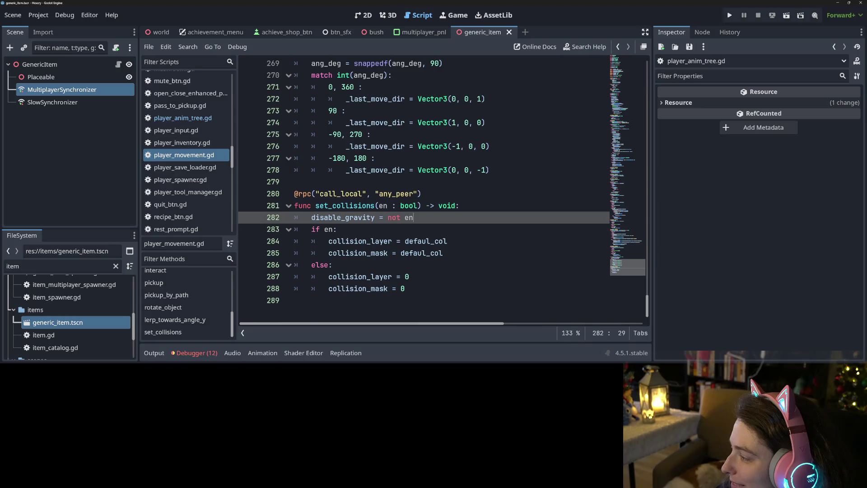
{"action": "key", "text": "alt+Tab"}
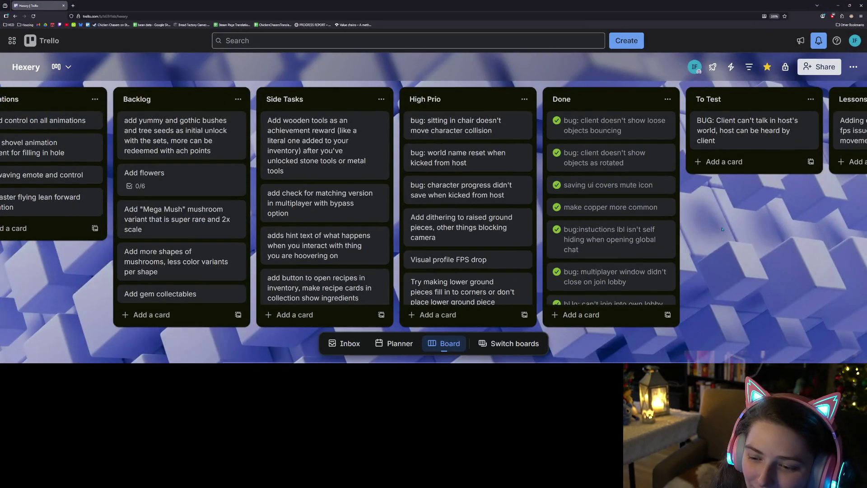